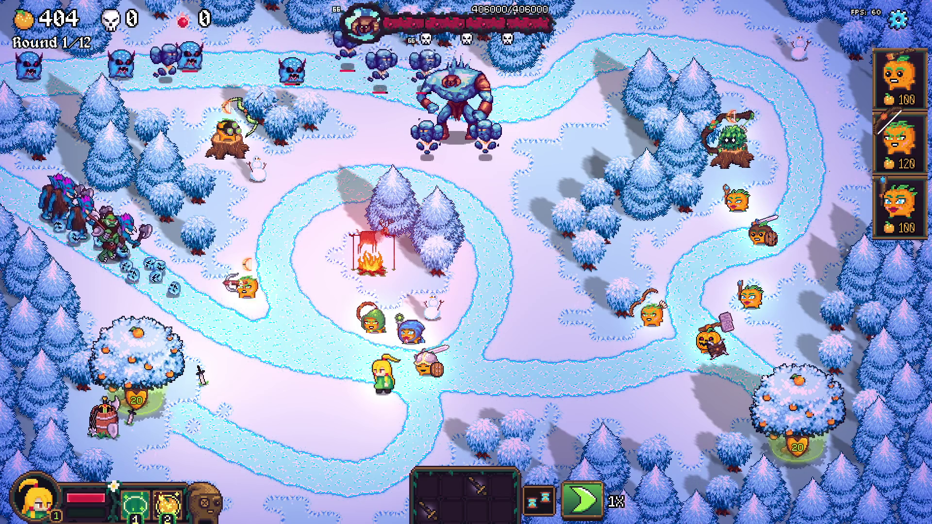
- Inspect the hero's stats, return the game to 1X speed, and bring up the Options menu
click(383, 373)
key(Escape)
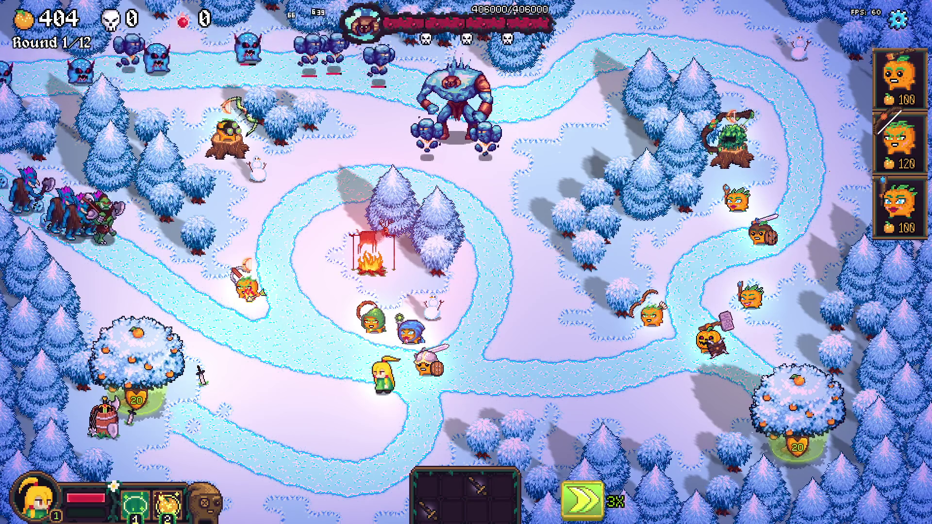
key(space)
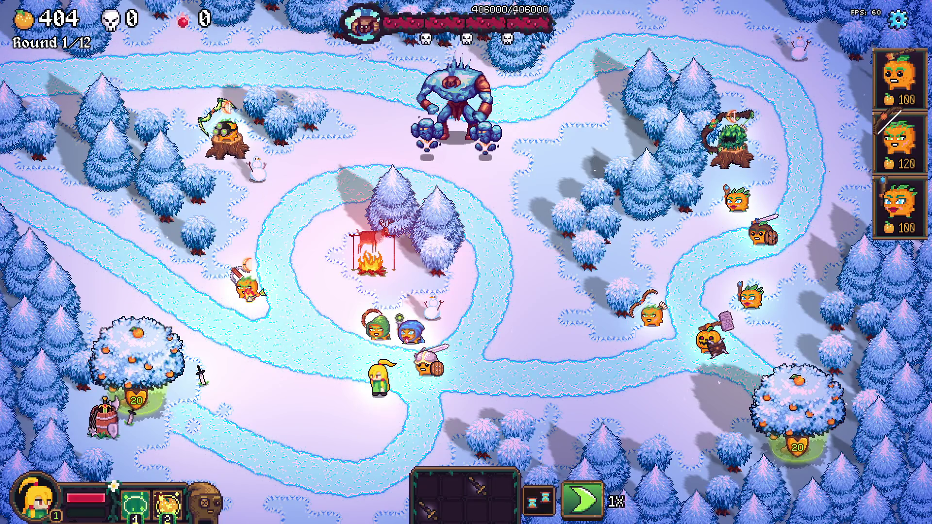
key(space)
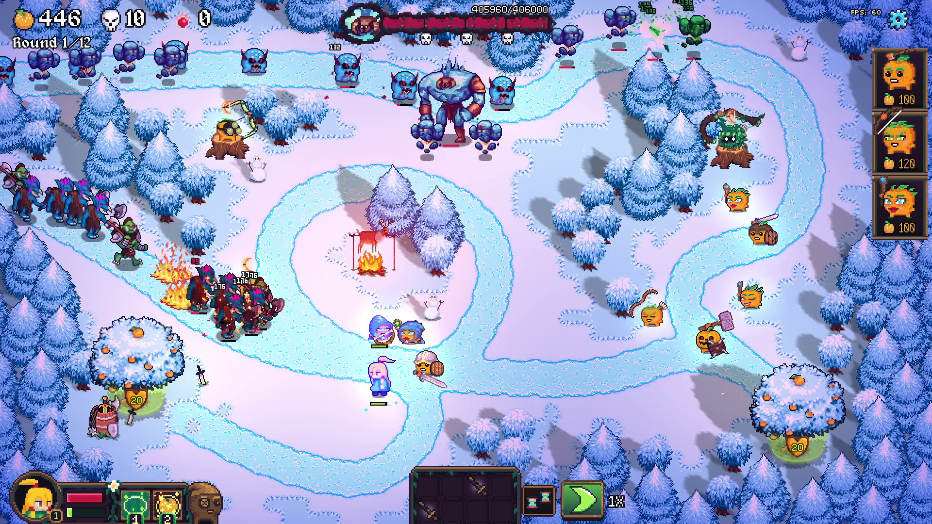
key(Escape)
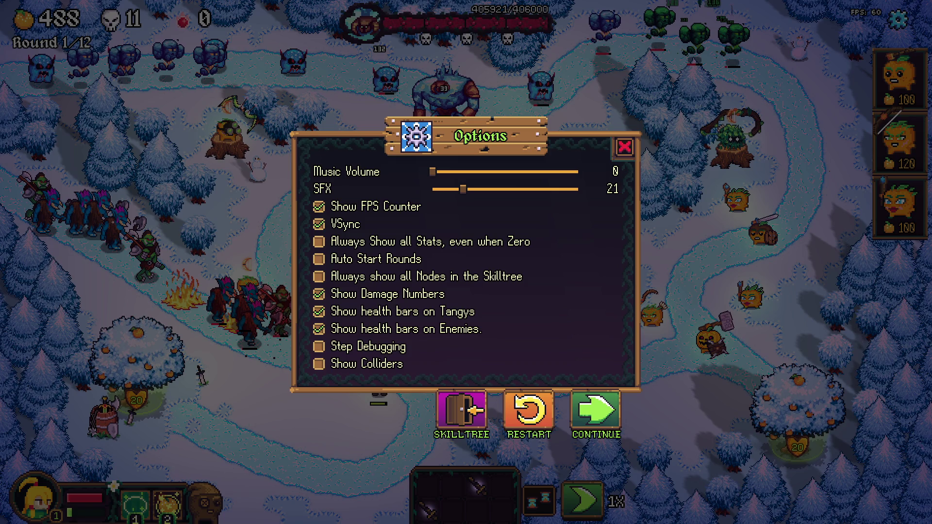
- Close Options to resume round 1, then call the next wave early with the skull
key(Escape)
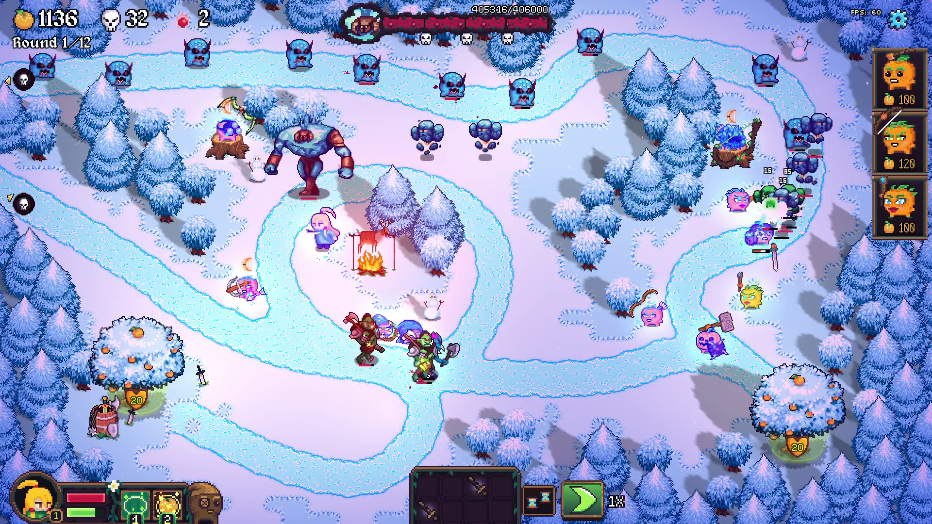
click(23, 205)
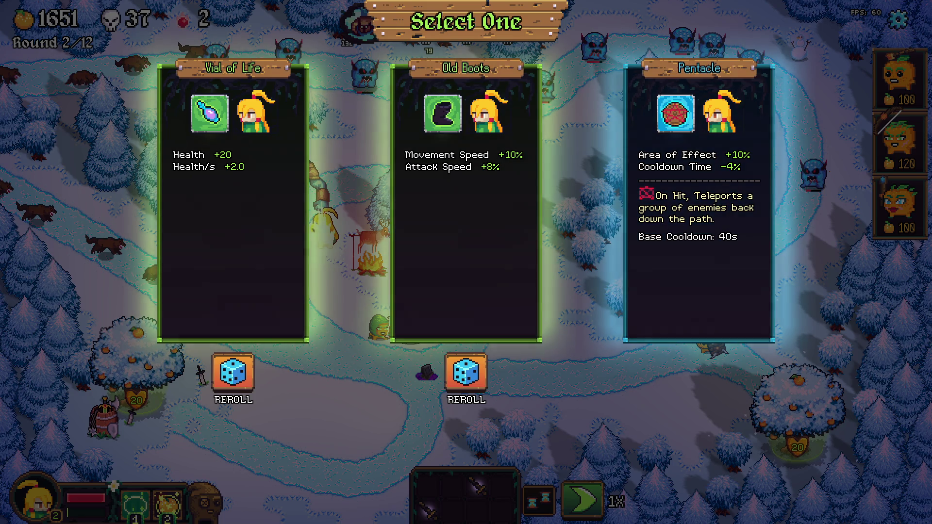
- Reroll the middle and left upgrade cards, then take the Pentacle upgrade
click(466, 373)
click(233, 372)
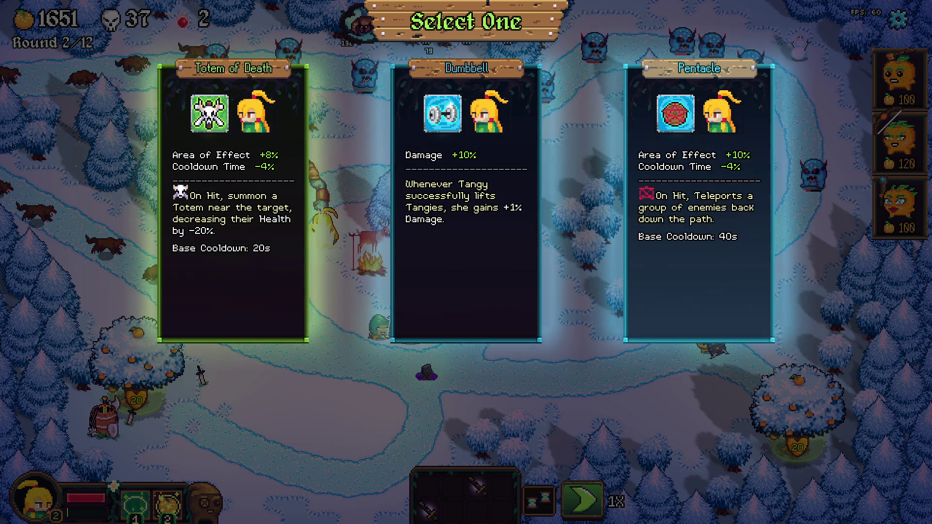
click(699, 272)
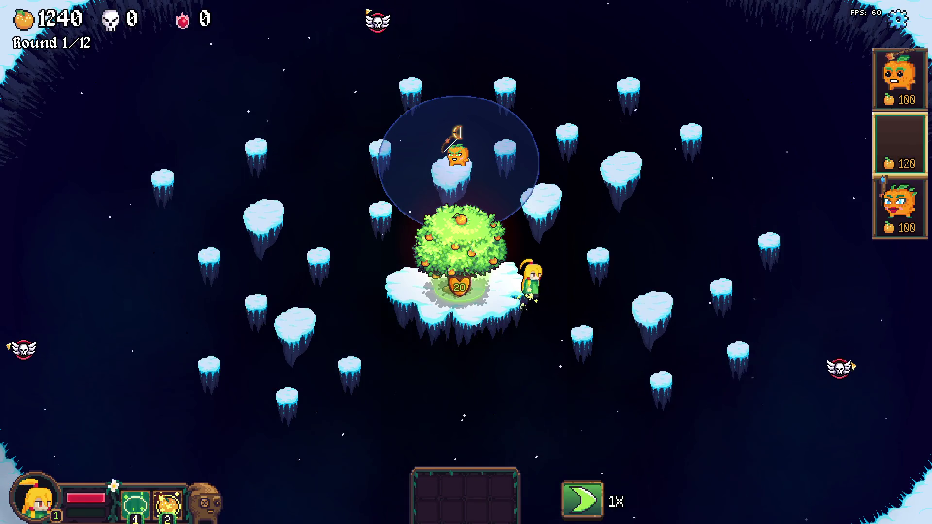
- Drag archer and mage towers from the shop onto the central and right-side islands
click(456, 155)
mouse_move(899, 206)
mouse_down()
mouse_move(479, 187)
mouse_move(507, 141)
mouse_up()
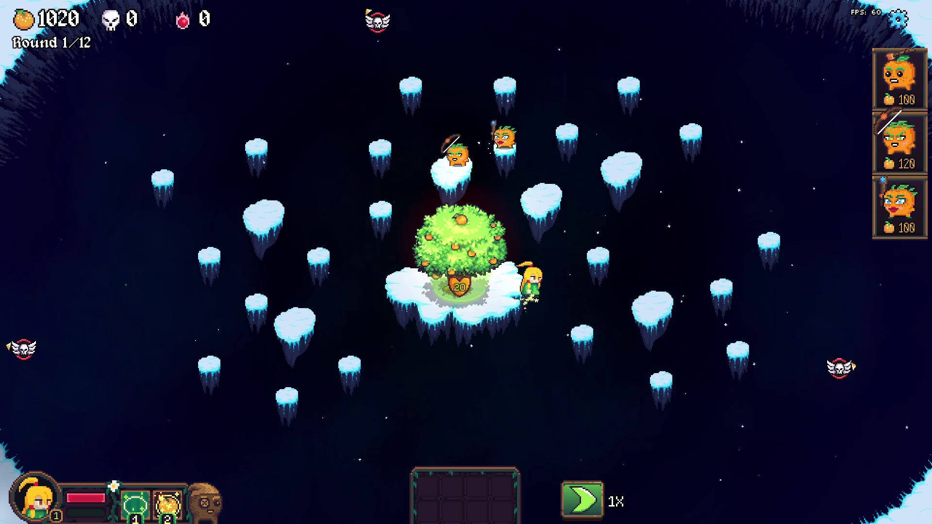
drag(899, 141, 567, 125)
click(541, 192)
mouse_move(899, 141)
mouse_down()
mouse_move(660, 310)
mouse_move(655, 254)
mouse_up()
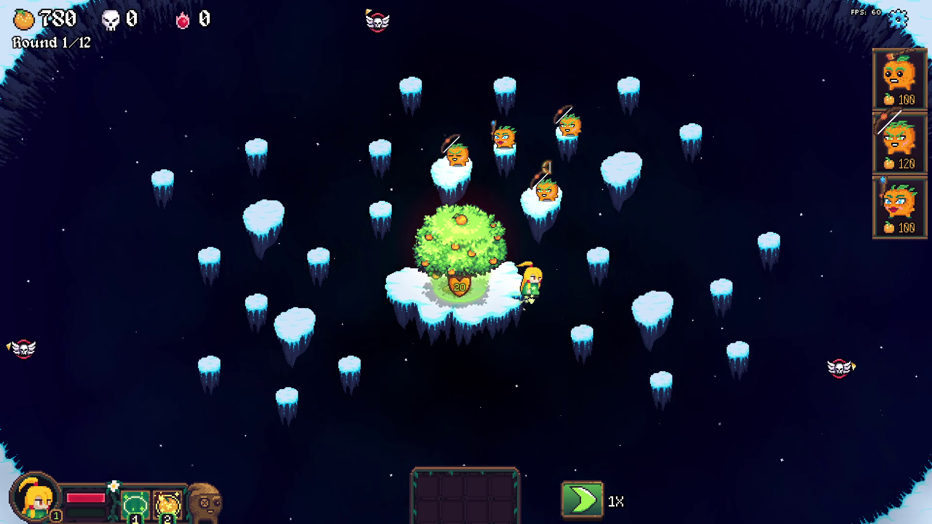
drag(899, 206, 651, 300)
click(654, 301)
mouse_move(899, 78)
mouse_down()
mouse_move(800, 110)
mouse_move(647, 361)
mouse_move(661, 369)
mouse_up()
mouse_move(899, 141)
mouse_down()
mouse_move(655, 301)
mouse_move(723, 280)
mouse_up()
drag(563, 250, 602, 248)
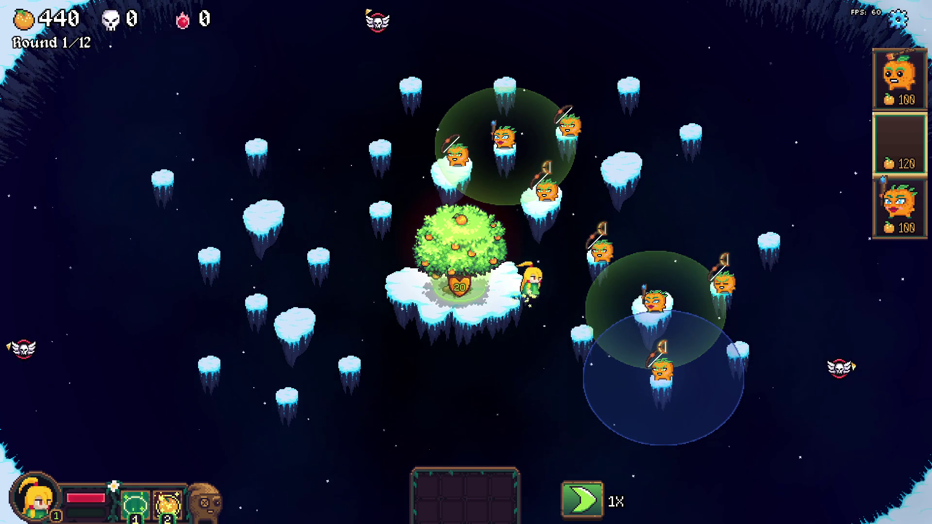
click(662, 371)
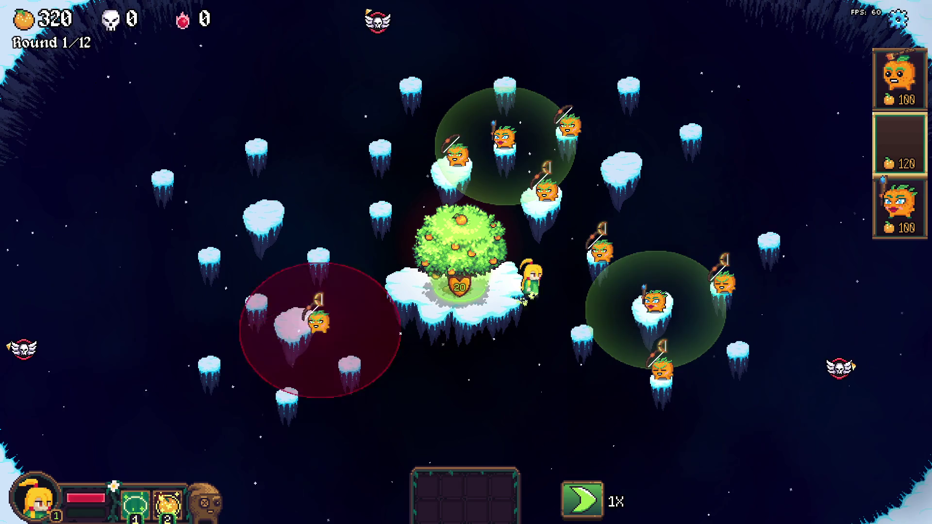
right_click(320, 335)
- Use hotkeys 3 and 2 to place a mage and several archers on the left islands, then open the tree shop
key(3)
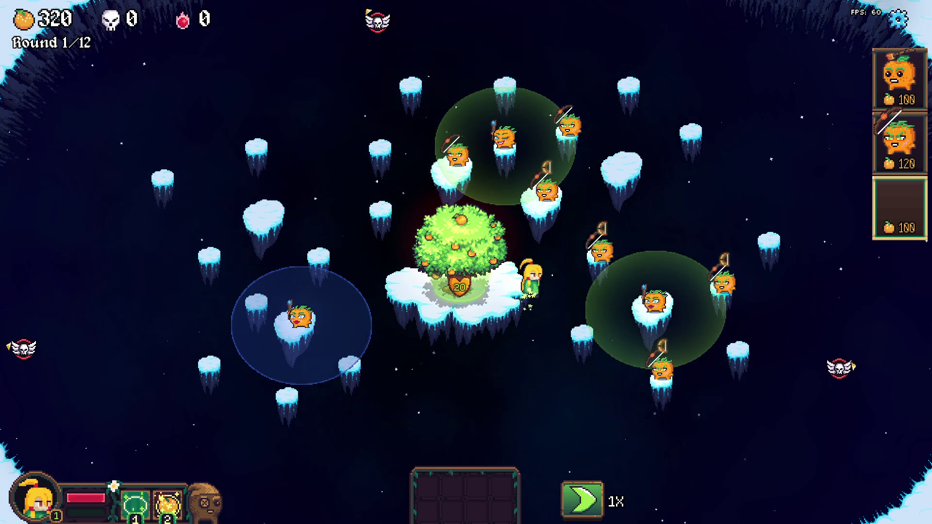
click(298, 318)
key(2)
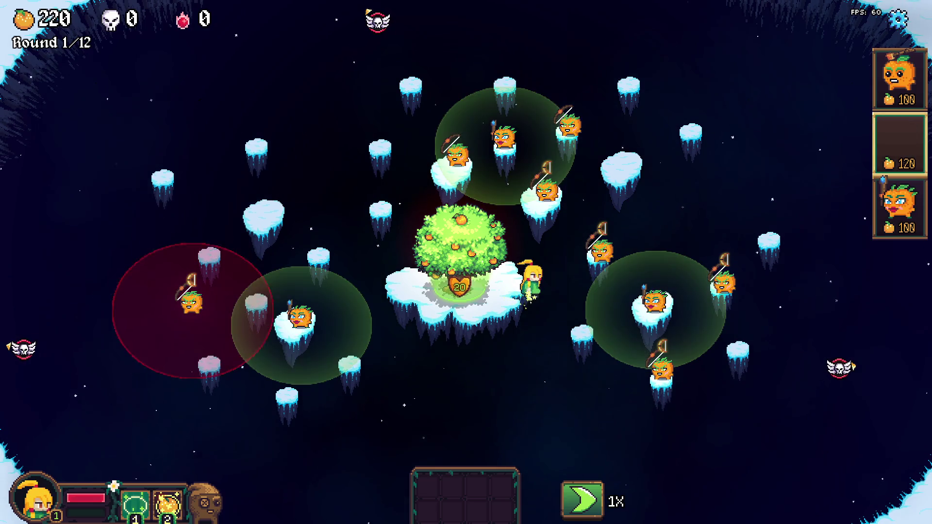
click(255, 298)
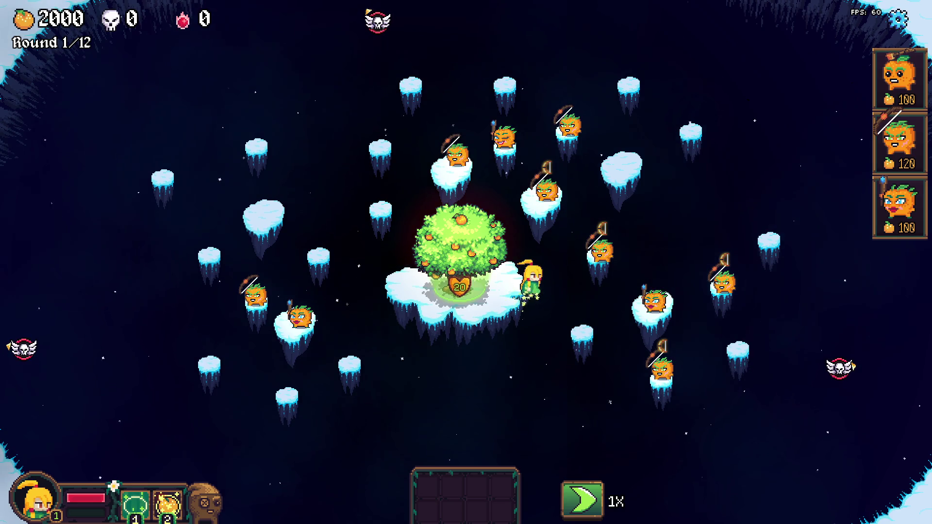
key(2)
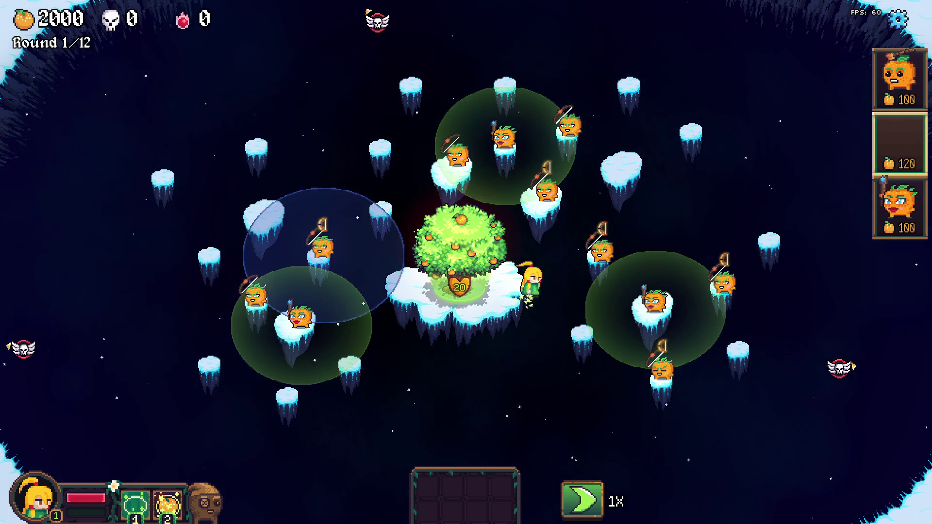
click(318, 250)
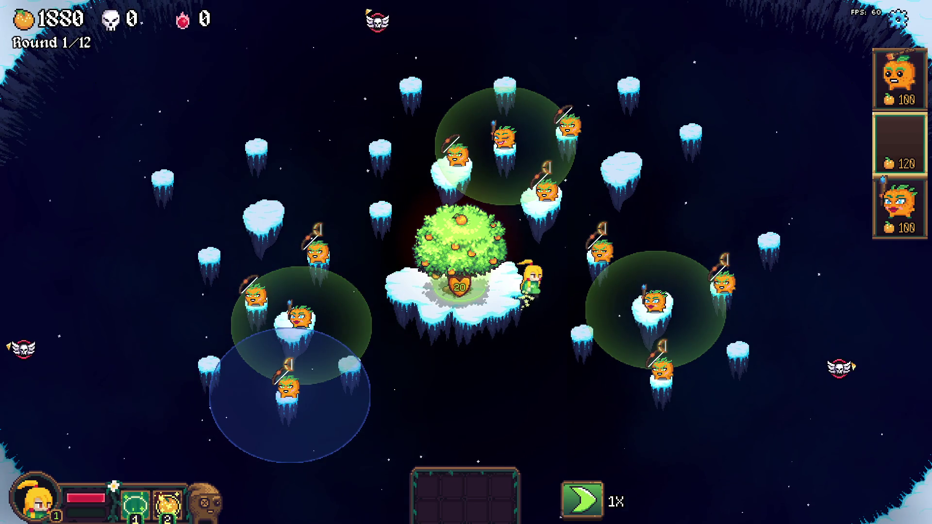
click(288, 383)
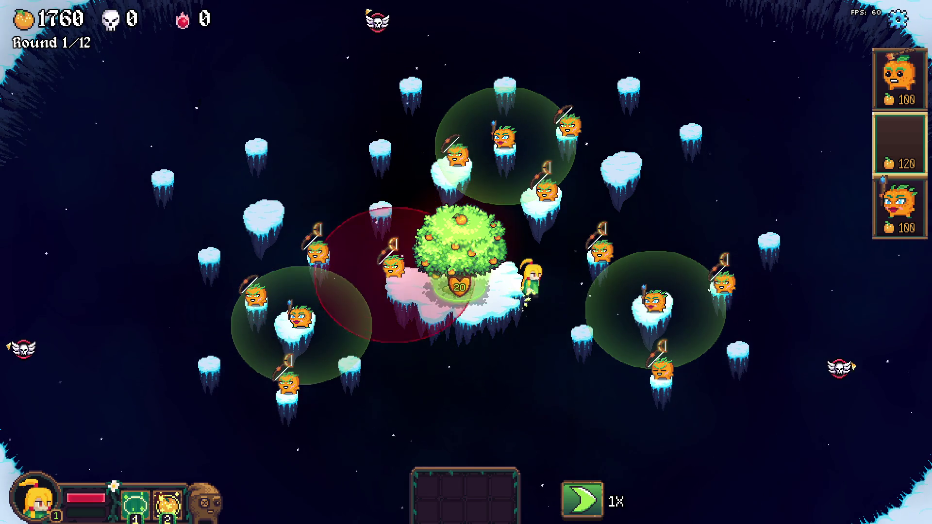
click(406, 277)
right_click(365, 249)
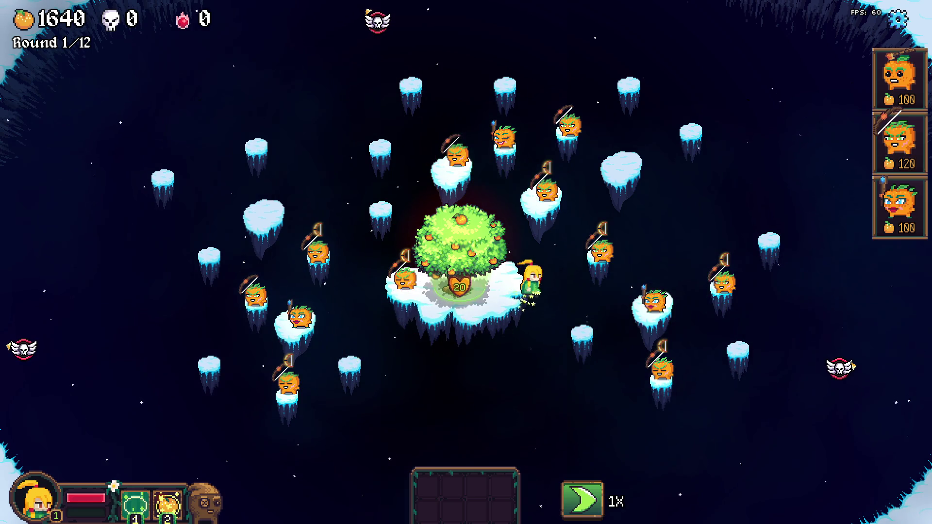
click(461, 243)
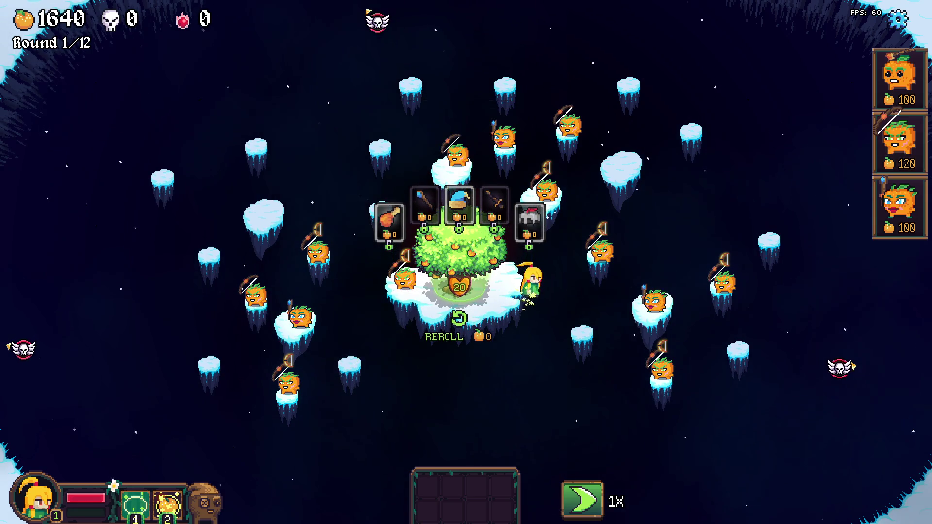
- Start the next round at 3X speed and choose the Dumbbell upgrade
key(Escape)
key(space)
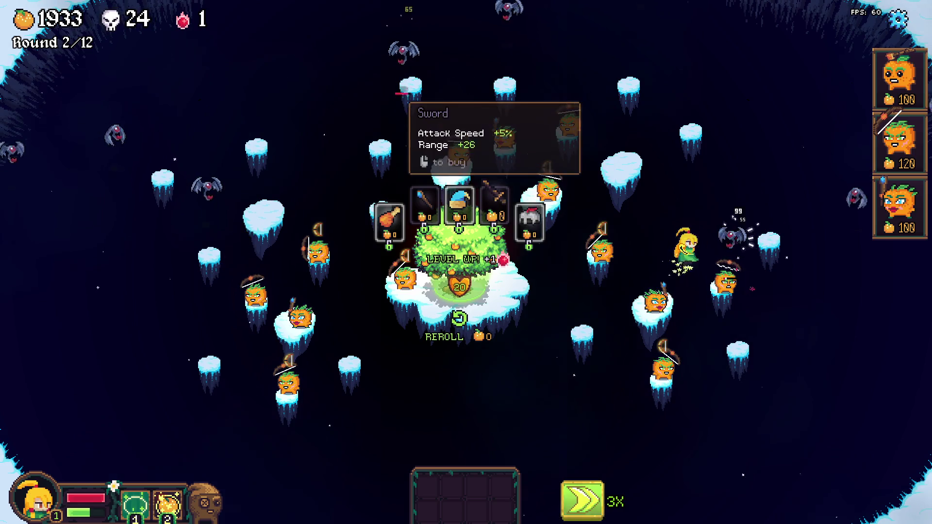
mouse_move(529, 220)
mouse_down()
mouse_move(529, 152)
mouse_move(529, 221)
mouse_move(463, 124)
mouse_move(459, 145)
mouse_up()
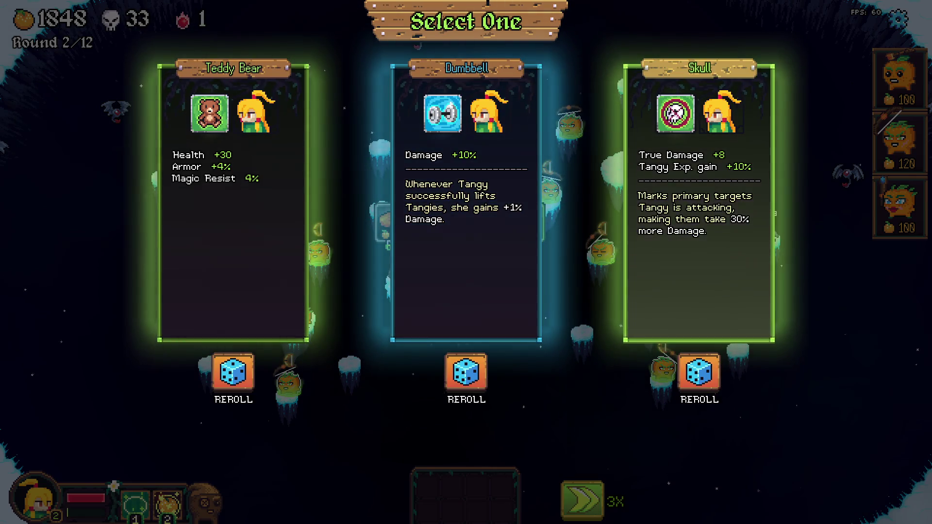
click(466, 203)
- Buy the compound bow, reroll the tree shop, and equip the bow and staff on towers
click(529, 224)
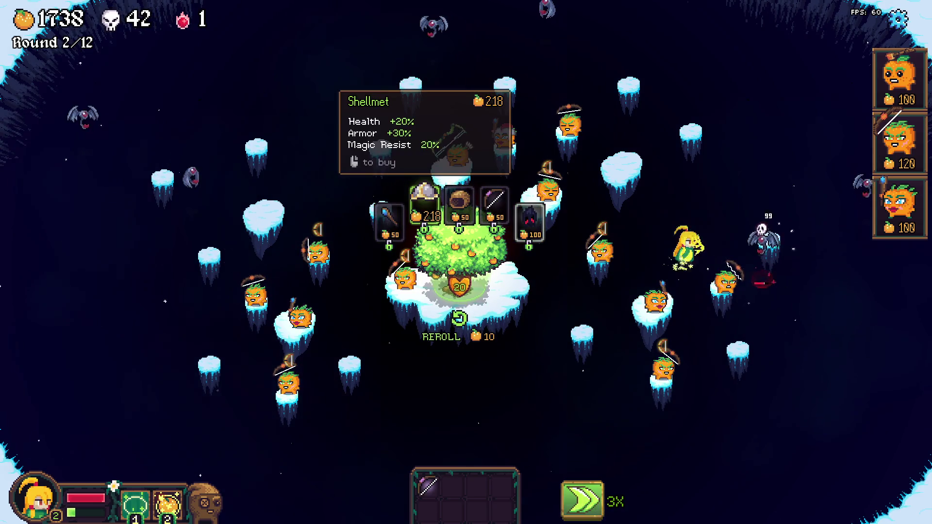
key(r)
drag(532, 143, 568, 121)
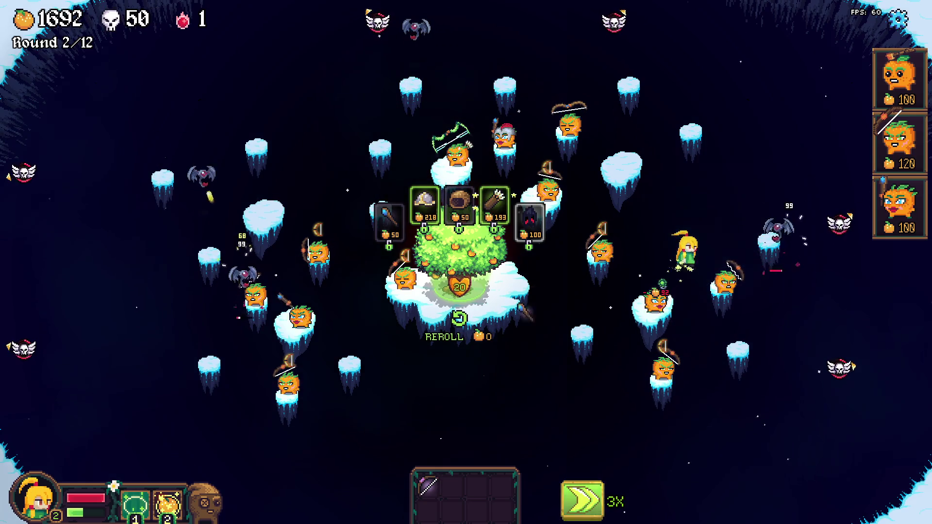
drag(451, 486, 424, 214)
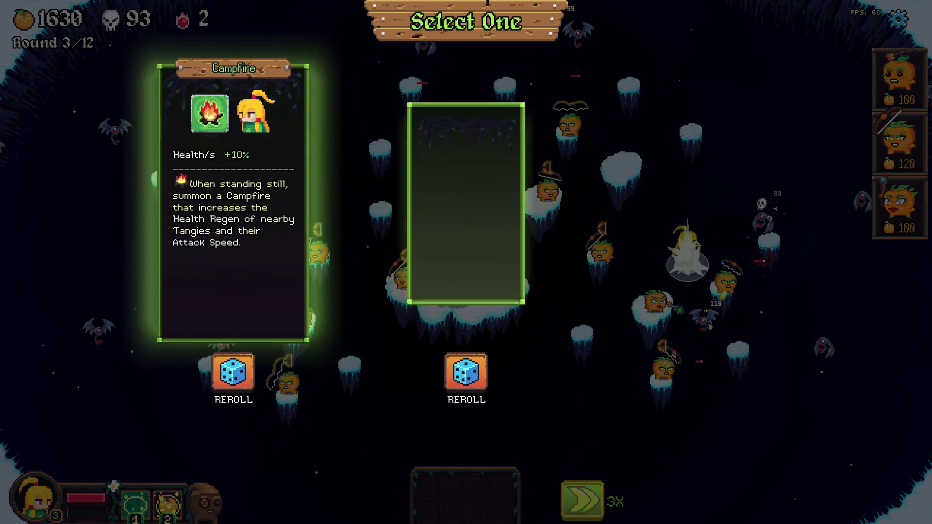
- Choose a level-up upgrade, then equip Burning Arrow and a Leather Cape on the bow towers
click(466, 228)
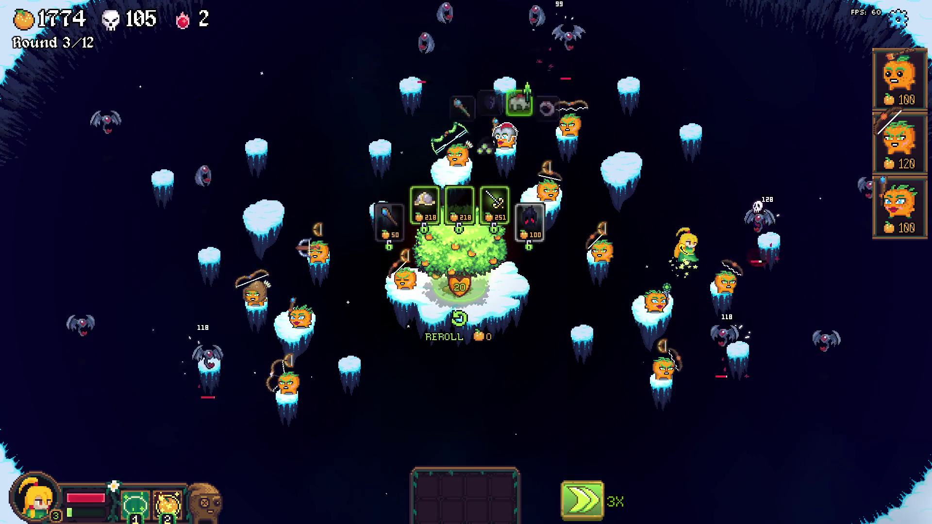
drag(460, 207, 454, 151)
drag(523, 139, 568, 117)
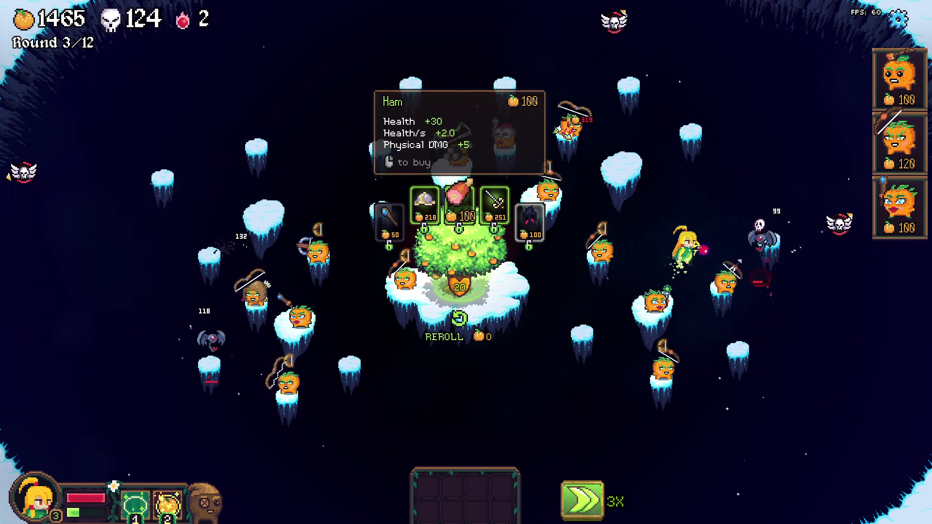
mouse_move(459, 204)
mouse_down()
mouse_move(292, 294)
mouse_move(255, 292)
mouse_up()
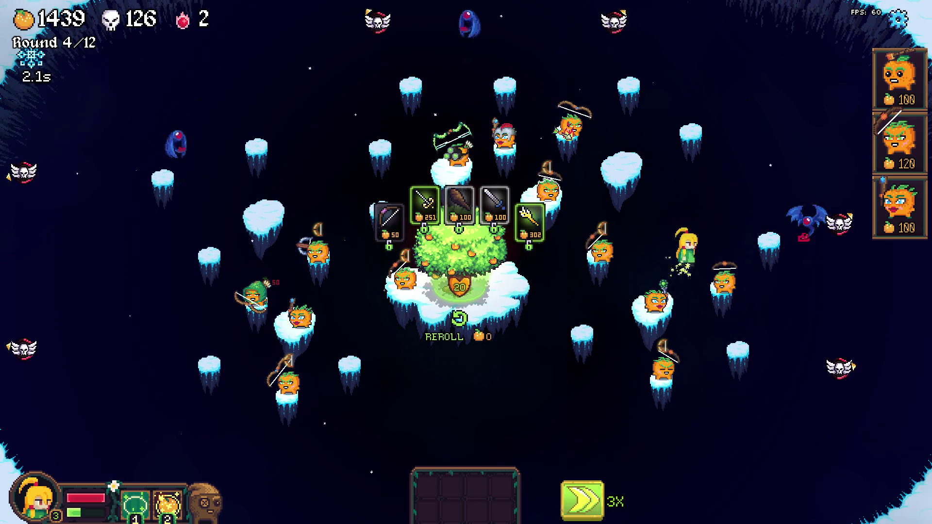
drag(529, 221, 614, 271)
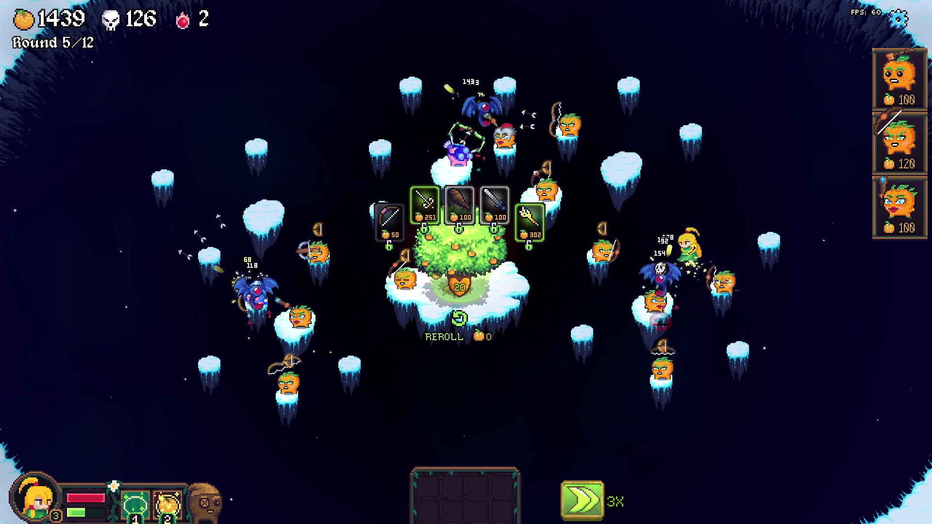
- Place a new fruit unit on a lower island, store the staff, and buy the Quiver and Bow
mouse_move(900, 207)
mouse_down()
mouse_move(362, 347)
mouse_move(353, 362)
mouse_up()
drag(529, 221, 288, 381)
drag(377, 296, 376, 296)
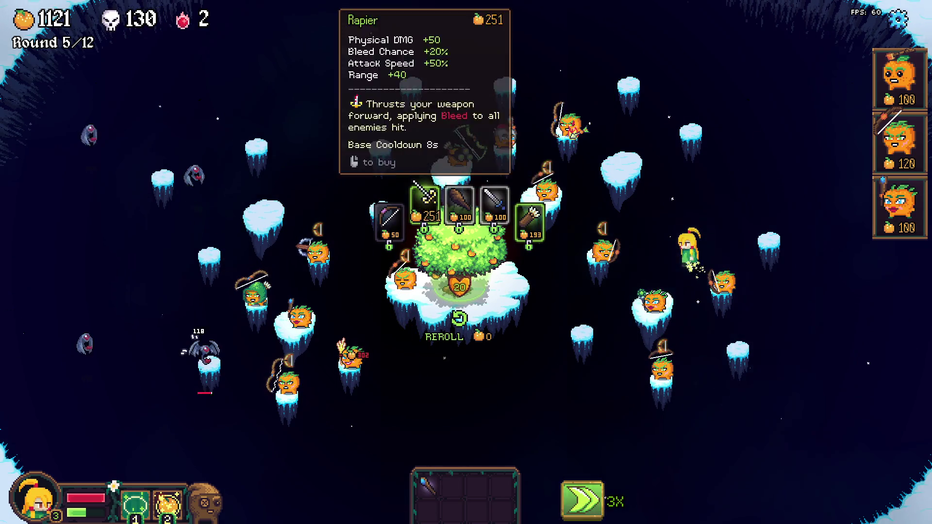
drag(530, 221, 233, 240)
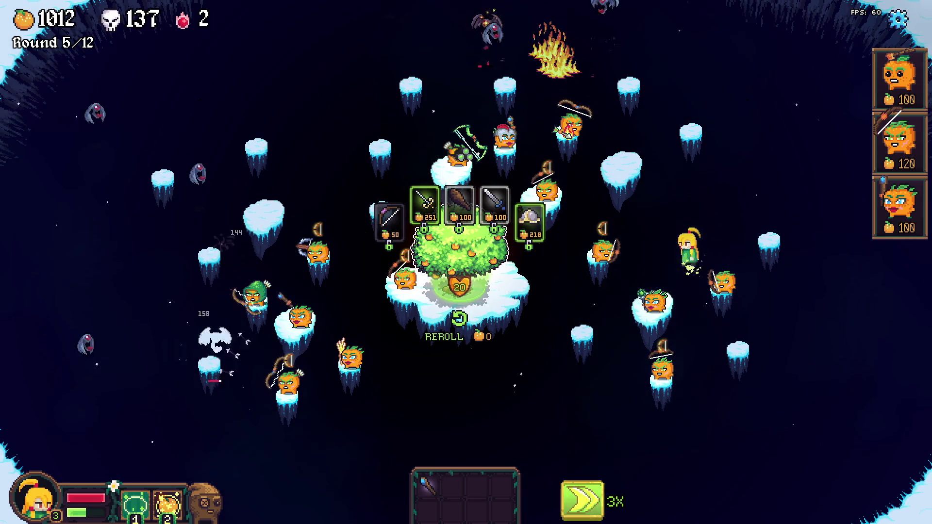
mouse_move(389, 220)
mouse_down()
mouse_move(624, 269)
mouse_move(733, 266)
mouse_up()
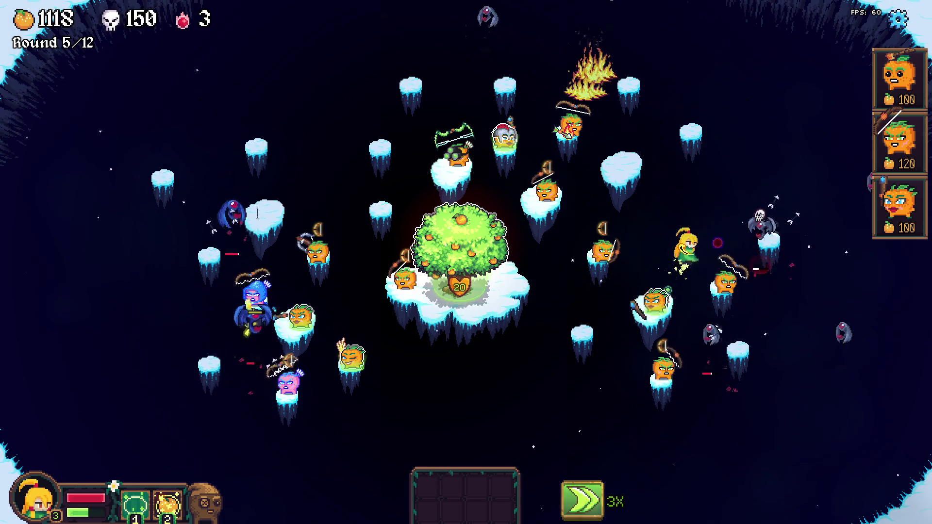
- Try the Emerald Ring and 84-gold goggles on towers and equip a bow on the archer tower
mouse_move(529, 220)
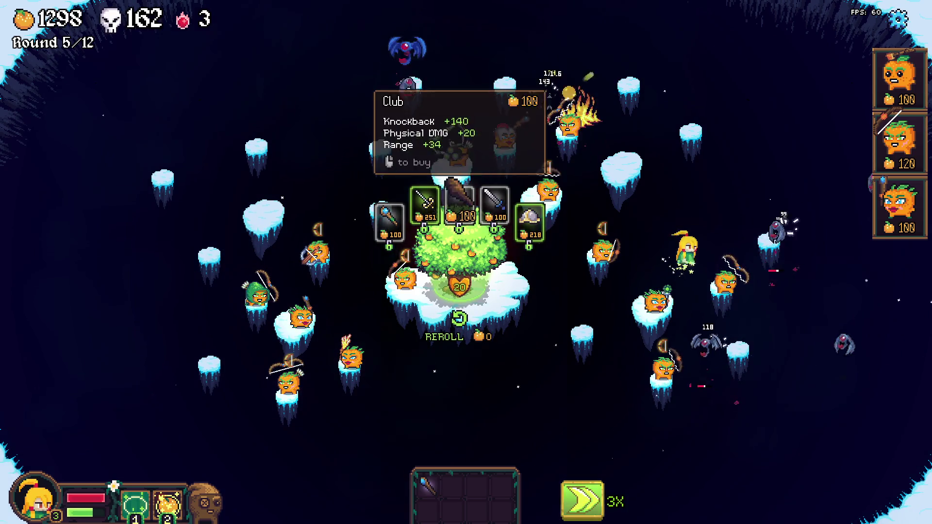
mouse_move(459, 204)
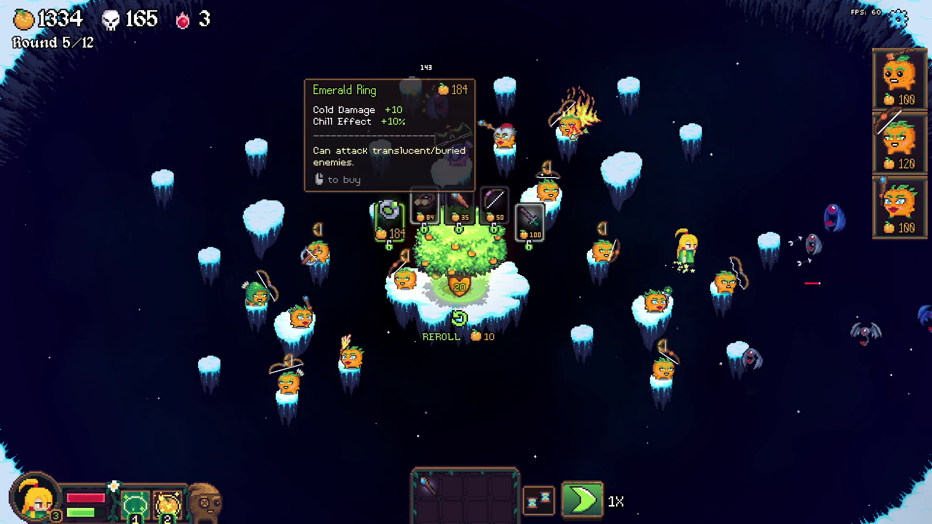
drag(388, 218, 343, 287)
mouse_move(424, 204)
mouse_down()
mouse_move(338, 209)
mouse_move(318, 250)
mouse_up()
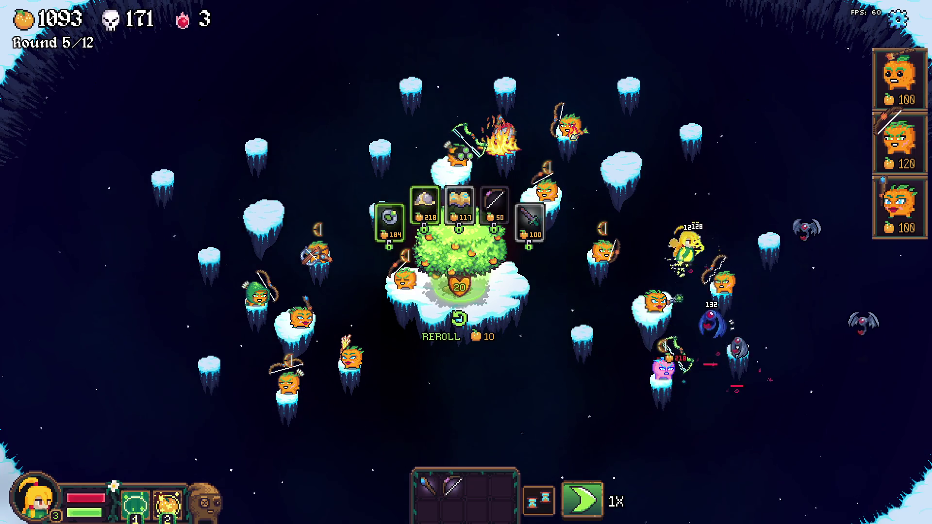
drag(451, 486, 289, 378)
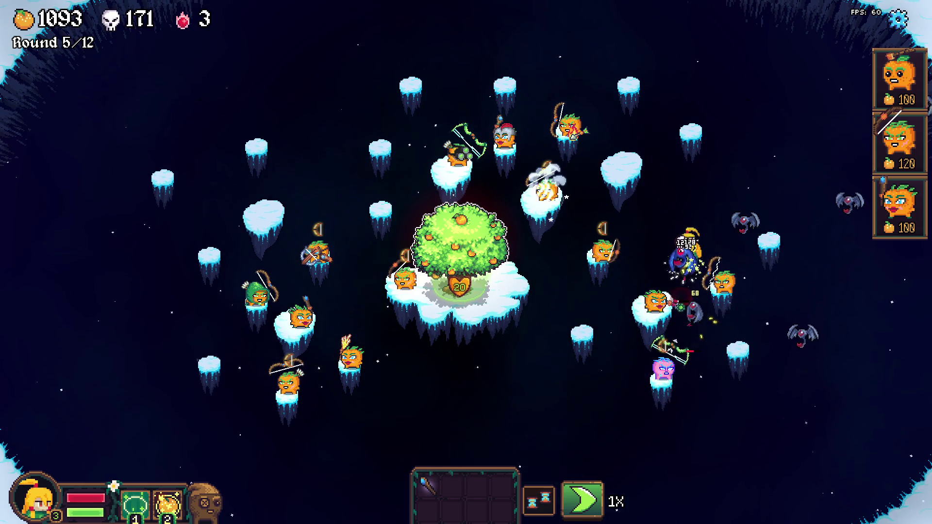
- Pick a hero level-up card, buy a 50-gold item, and move Long Bows and a 235-gold crossbow onto towers
mouse_move(425, 206)
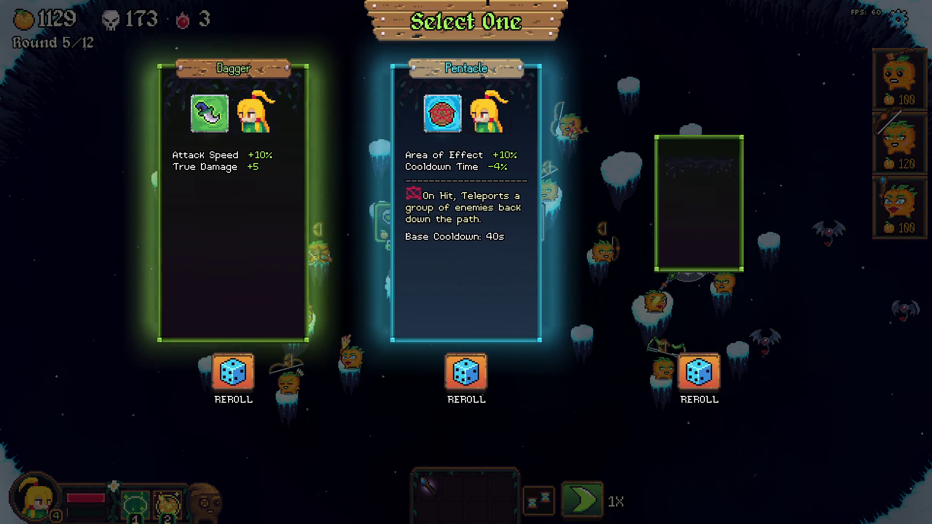
click(466, 204)
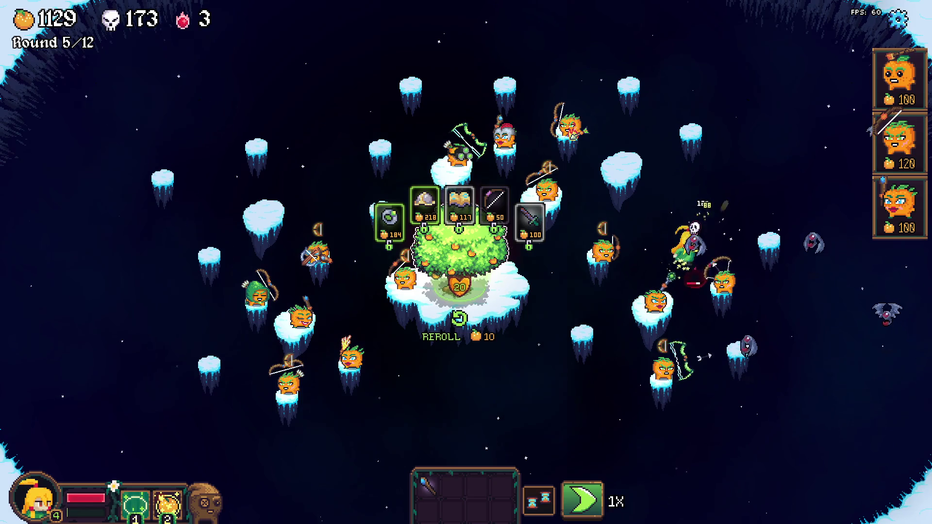
click(494, 209)
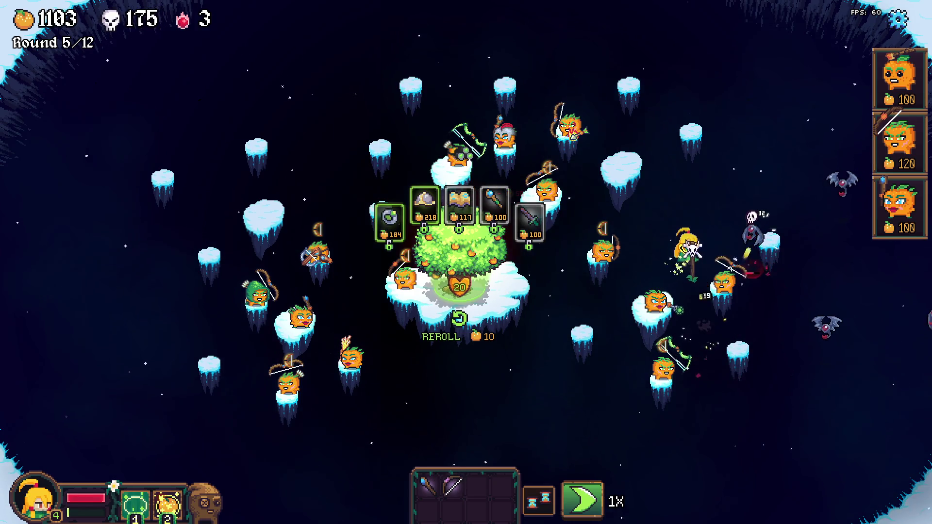
drag(451, 485, 532, 187)
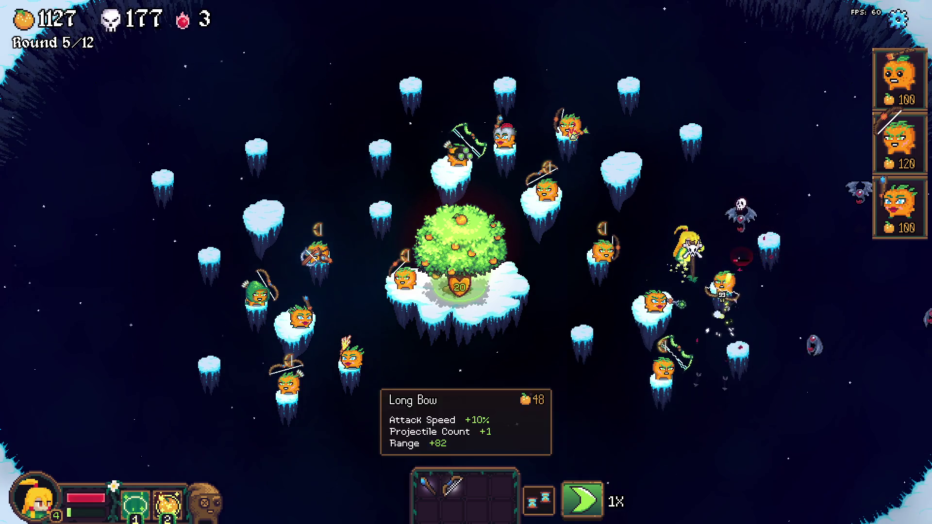
drag(451, 485, 525, 207)
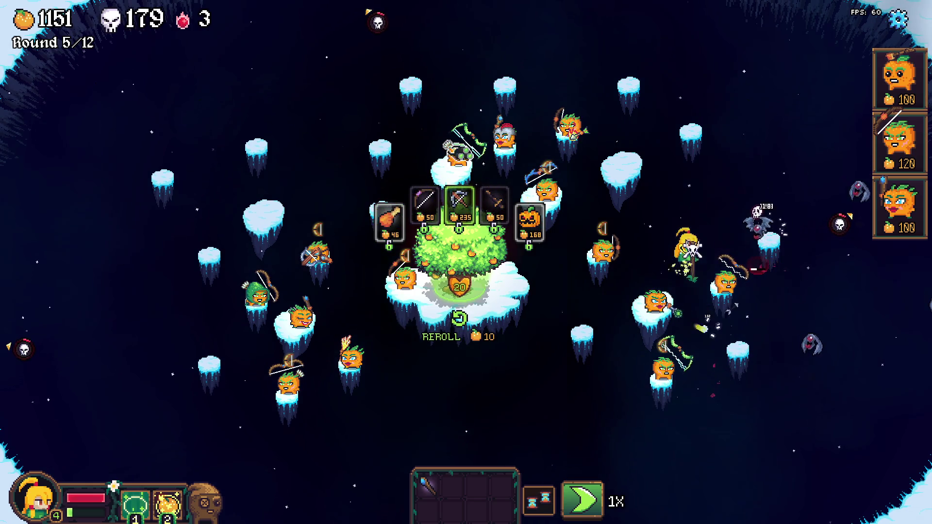
drag(459, 202, 563, 181)
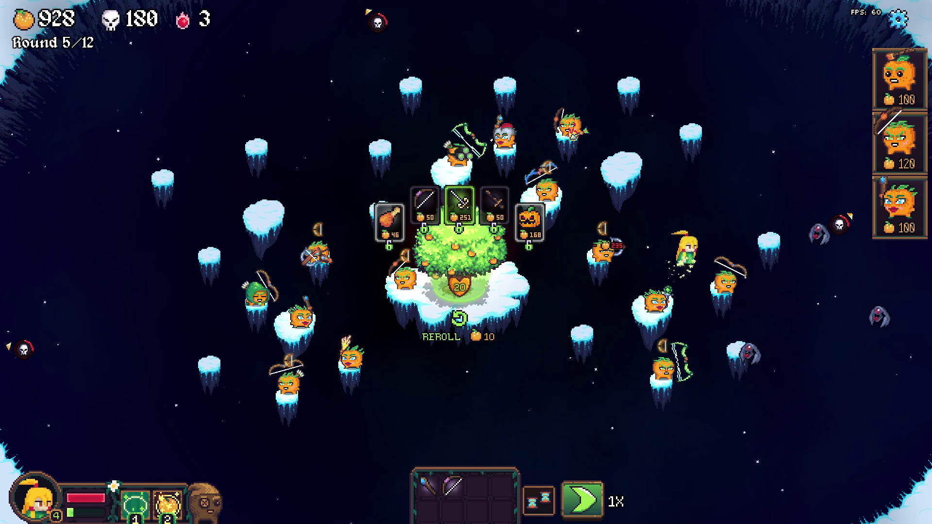
drag(451, 485, 299, 316)
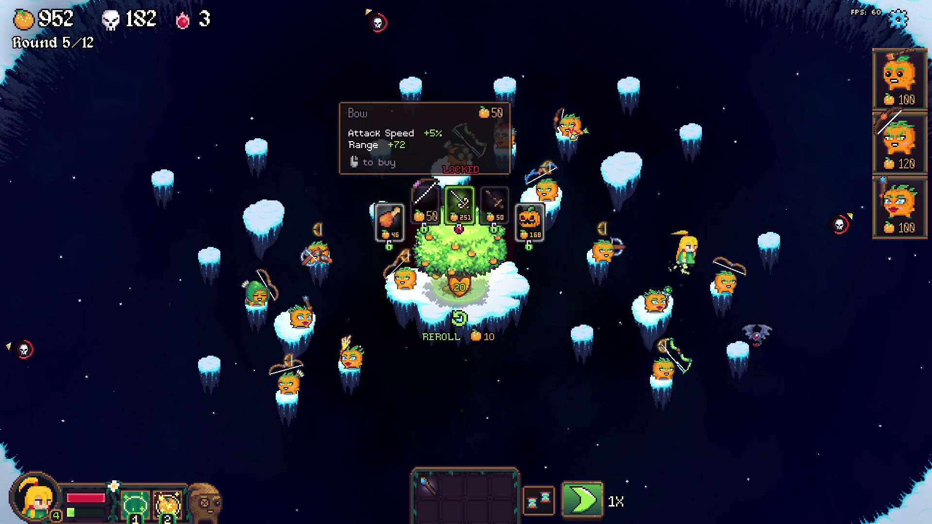
- Equip the Pumpkin Helm and blue banner on towers, return the Sapphire Necklace, and buy another bow
mouse_move(425, 204)
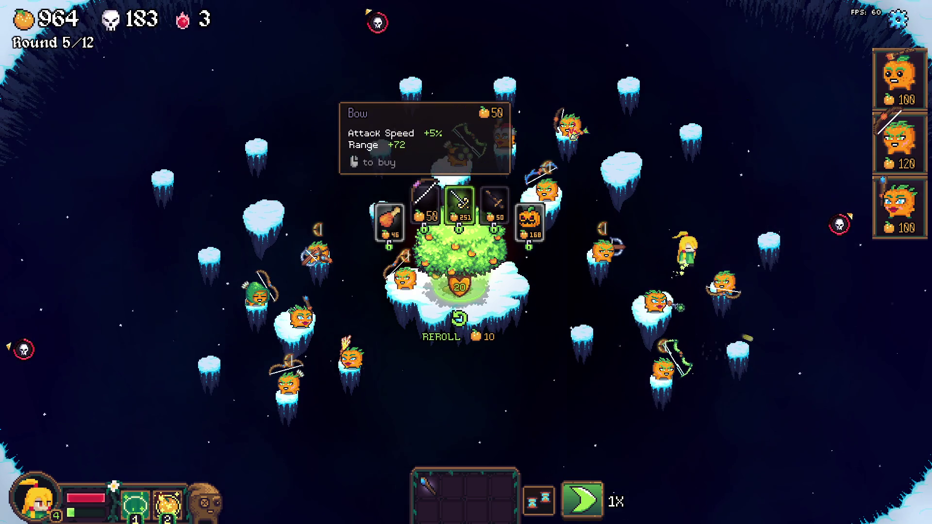
drag(436, 232, 451, 485)
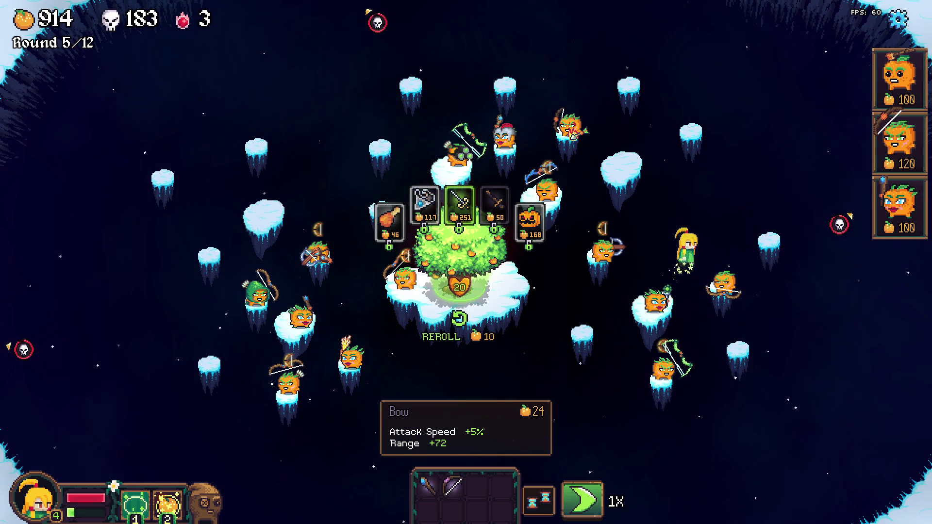
click(529, 214)
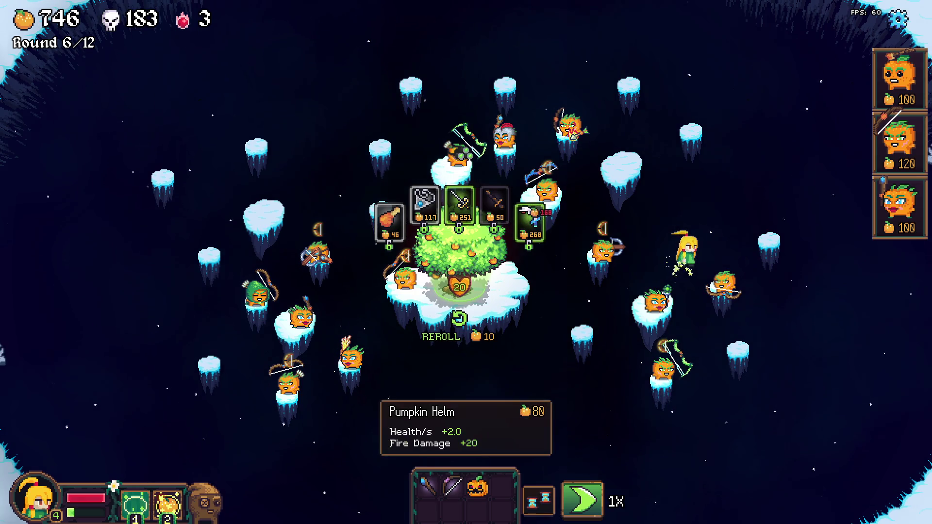
drag(477, 485, 666, 266)
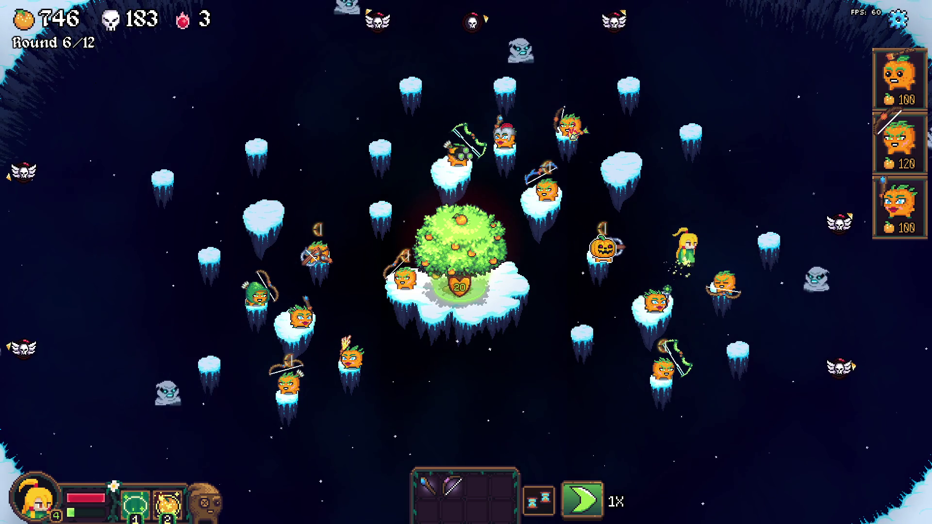
drag(425, 203, 612, 250)
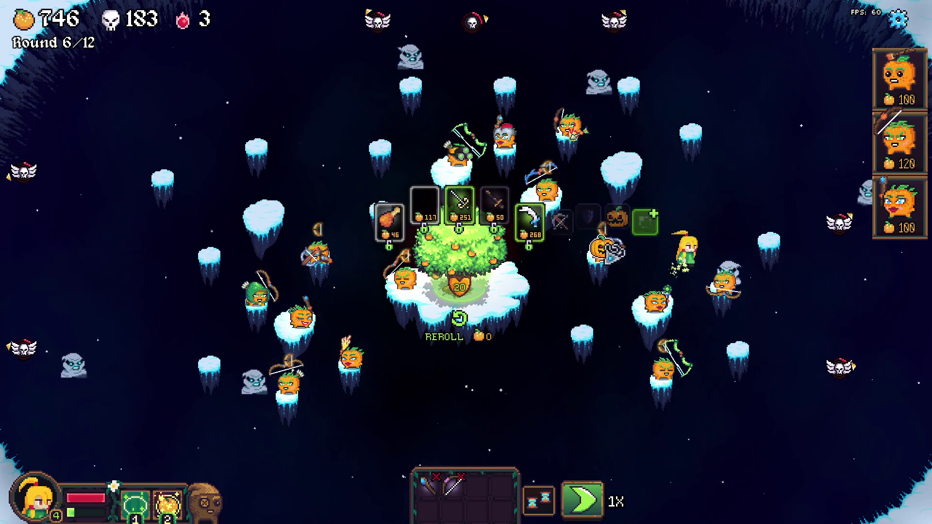
drag(552, 297, 459, 204)
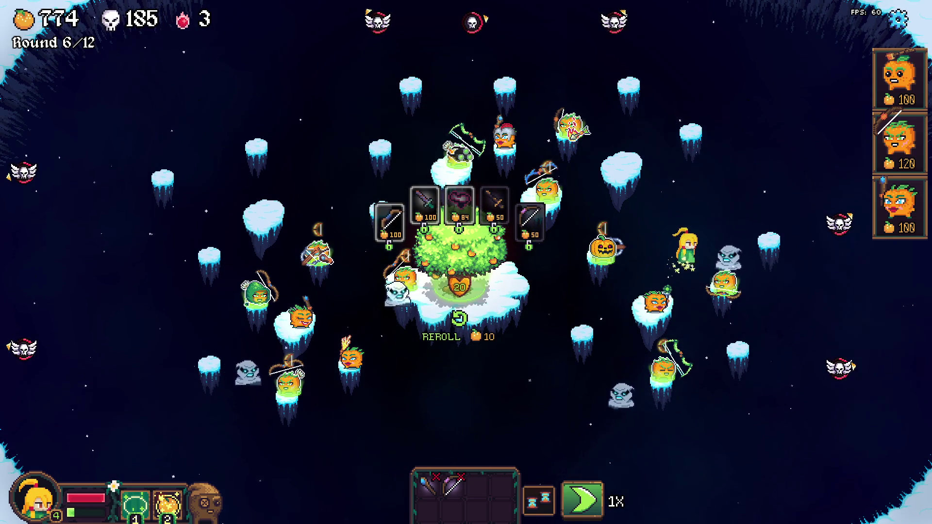
drag(390, 219, 332, 240)
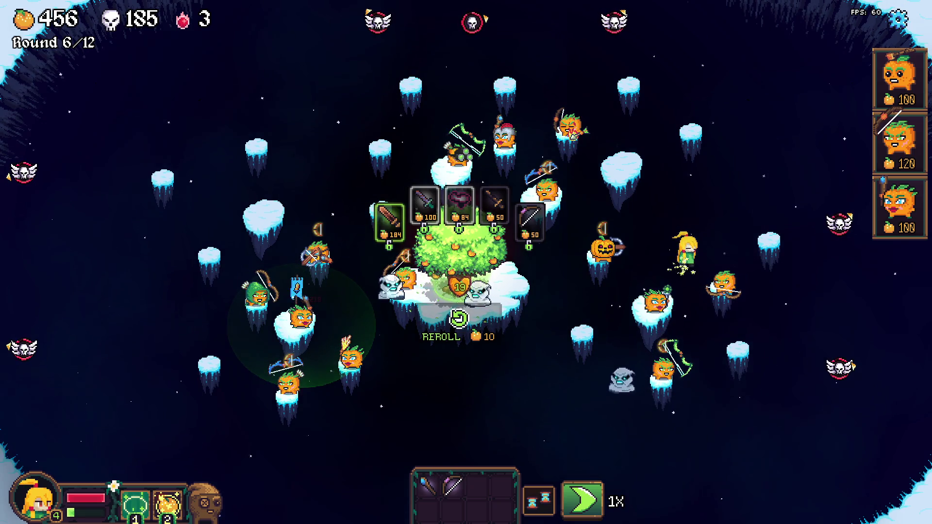
click(390, 220)
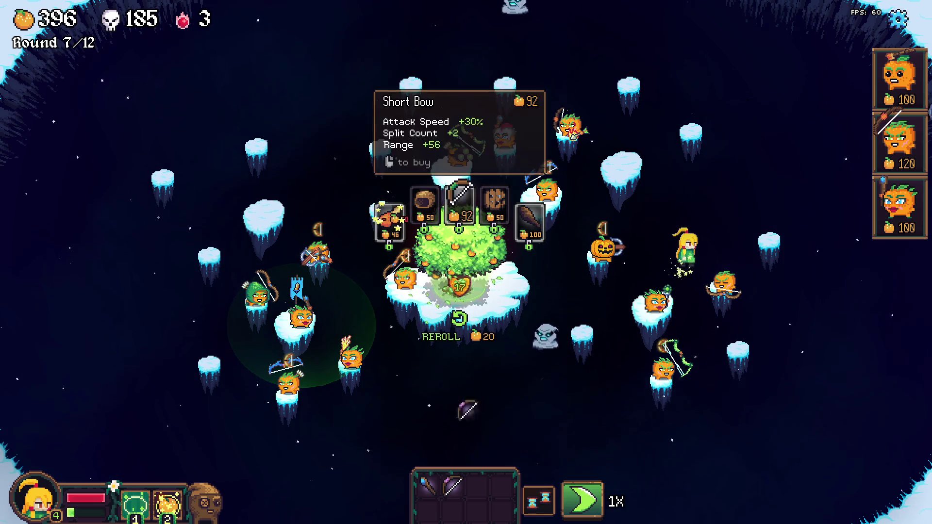
- Buy the Leather Cape, a 100-gold item and the Thornwood Bow, and equip the Pumpkin relic on the right tower
click(424, 202)
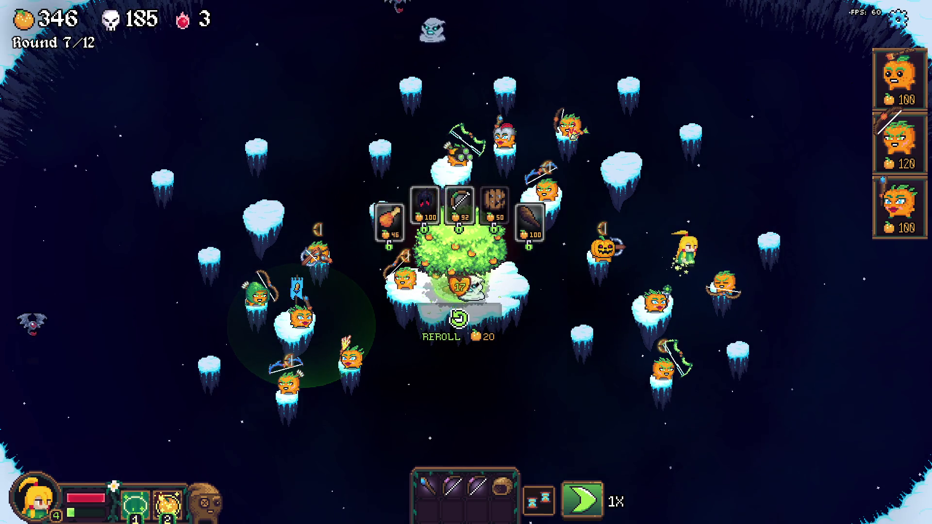
mouse_move(425, 202)
mouse_down()
mouse_move(676, 333)
mouse_move(663, 364)
mouse_up()
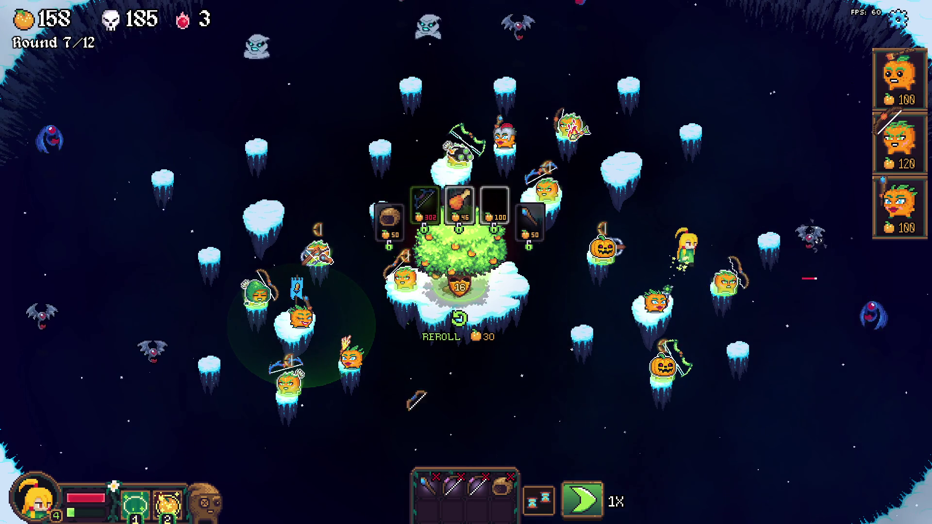
click(494, 204)
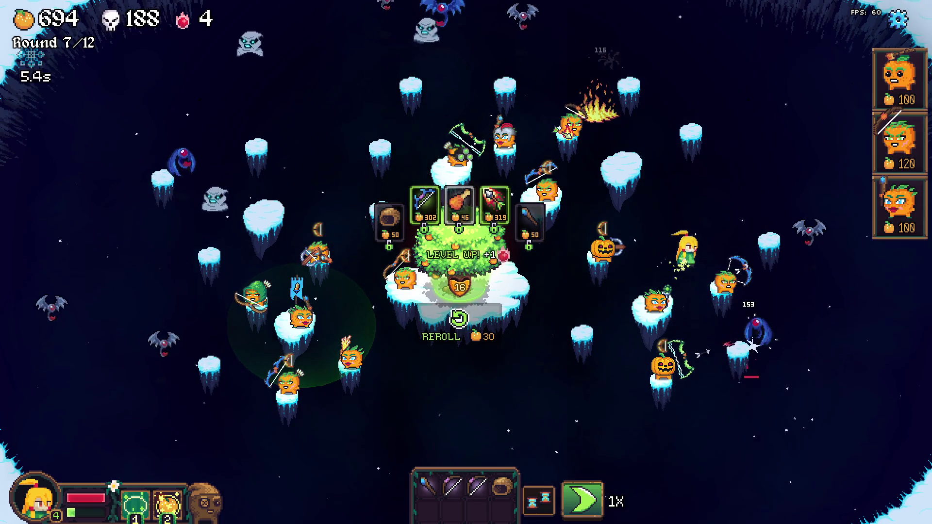
mouse_move(424, 203)
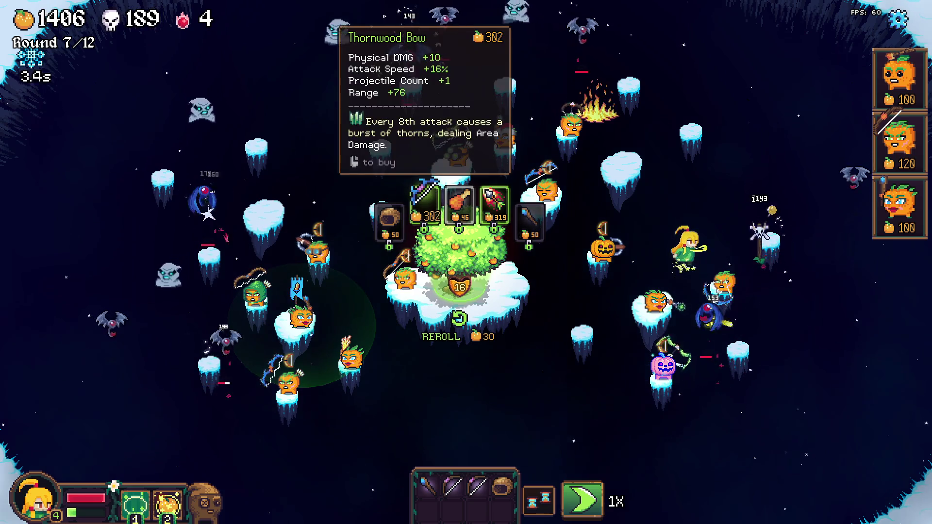
click(425, 203)
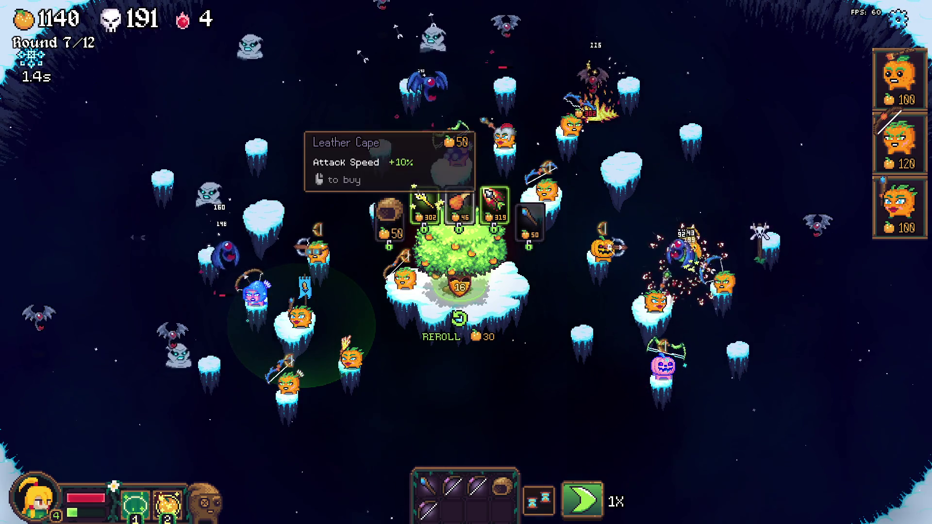
- Reroll the shop three times, equip the staff, Ruby Necklace and Quiver on towers, and switch to 3X speed
key(r)
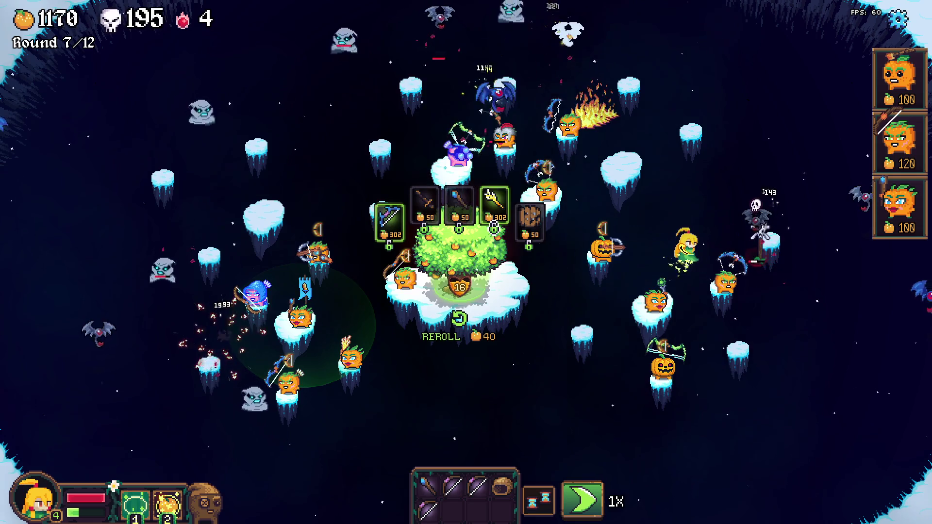
mouse_move(459, 204)
mouse_down()
mouse_move(418, 212)
mouse_move(505, 139)
mouse_up()
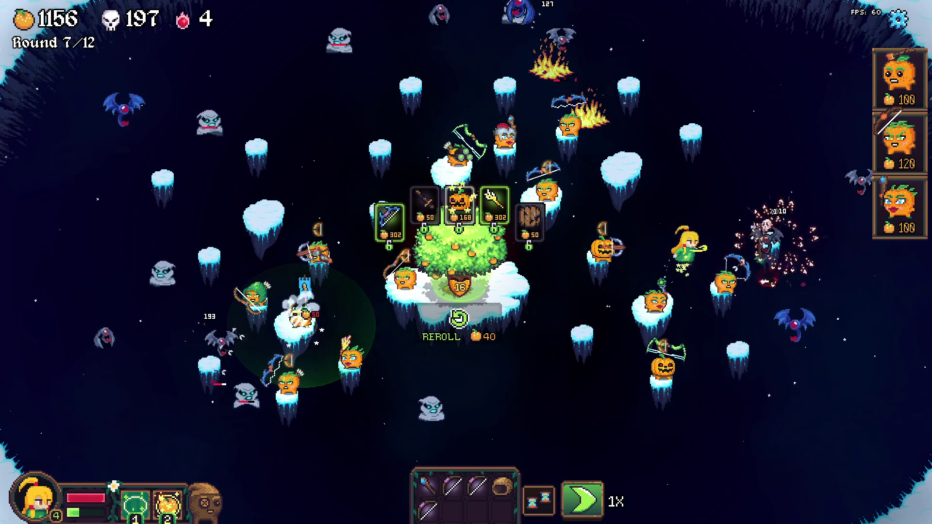
key(r)
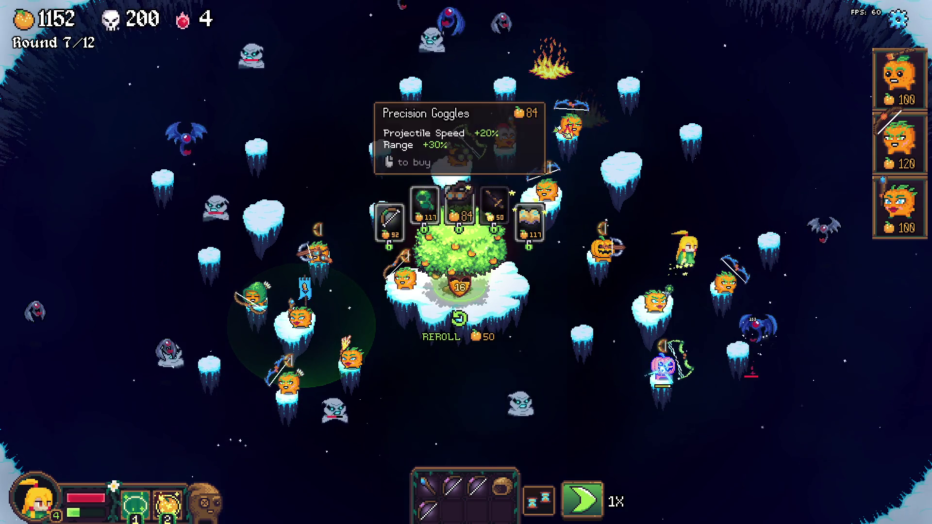
key(r)
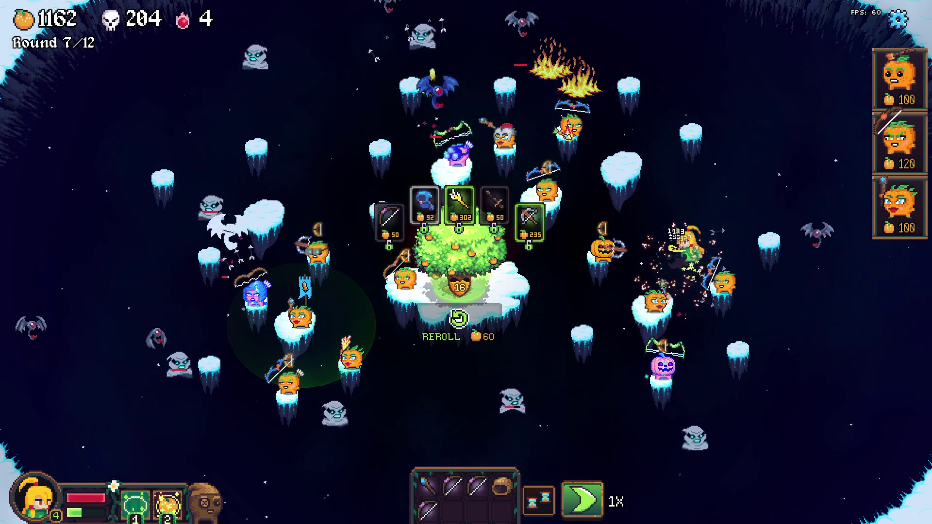
drag(424, 214, 604, 249)
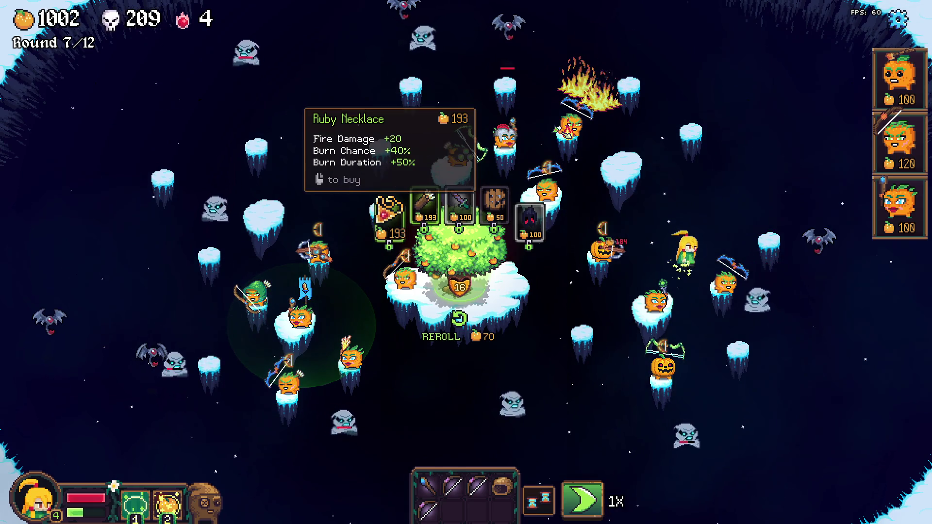
mouse_move(388, 216)
mouse_down()
mouse_move(437, 140)
mouse_move(590, 124)
mouse_up()
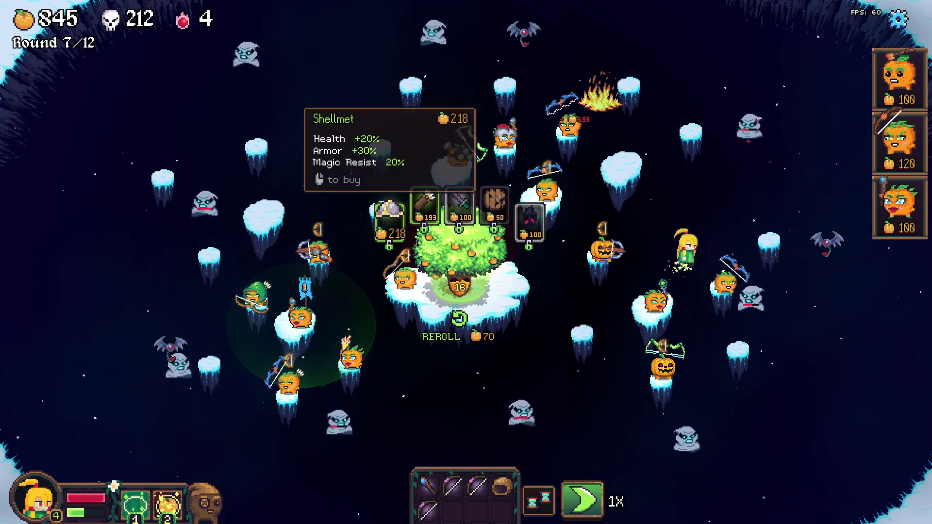
mouse_move(425, 202)
mouse_down()
mouse_move(589, 217)
mouse_move(602, 245)
mouse_up()
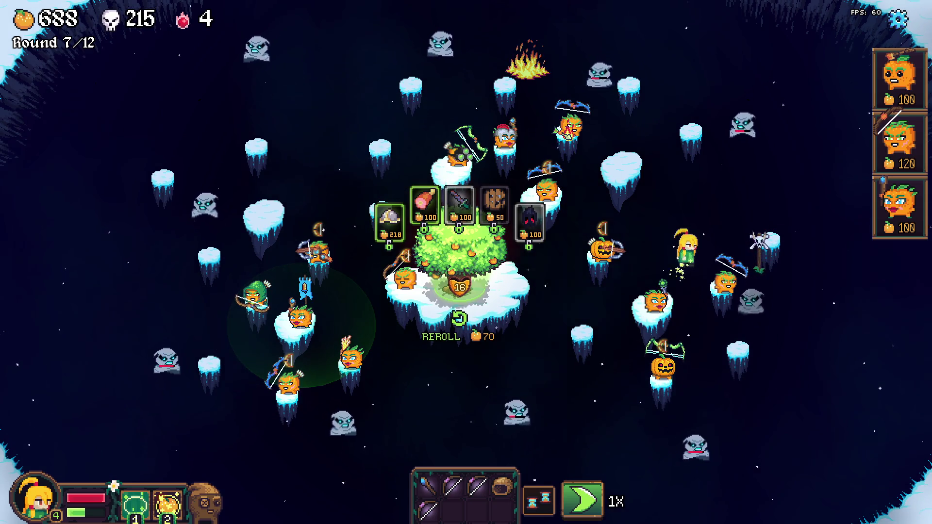
key(space)
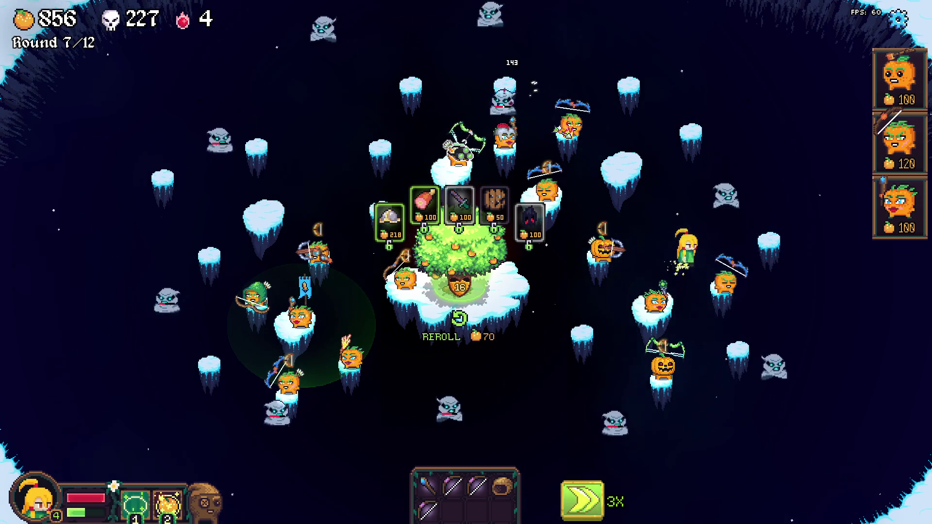
- Reroll the tree shop four times looking for better items
key(r)
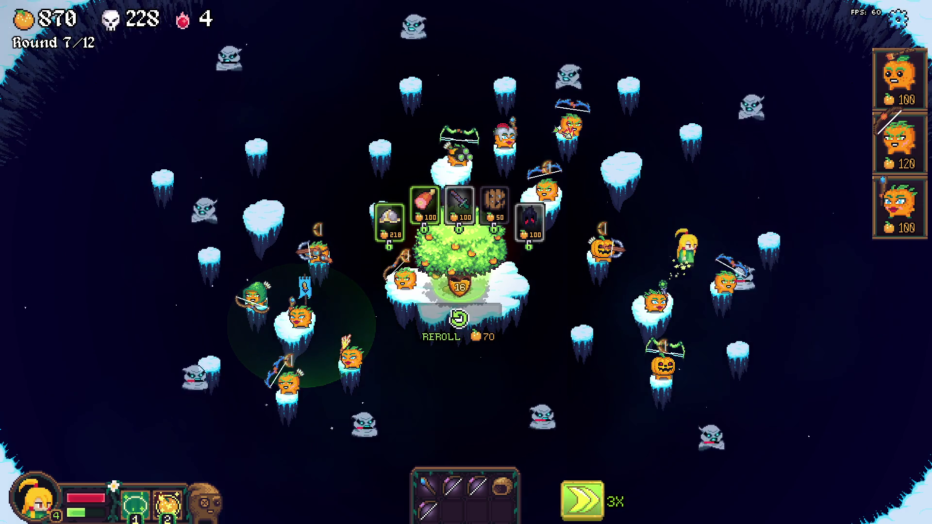
key(r)
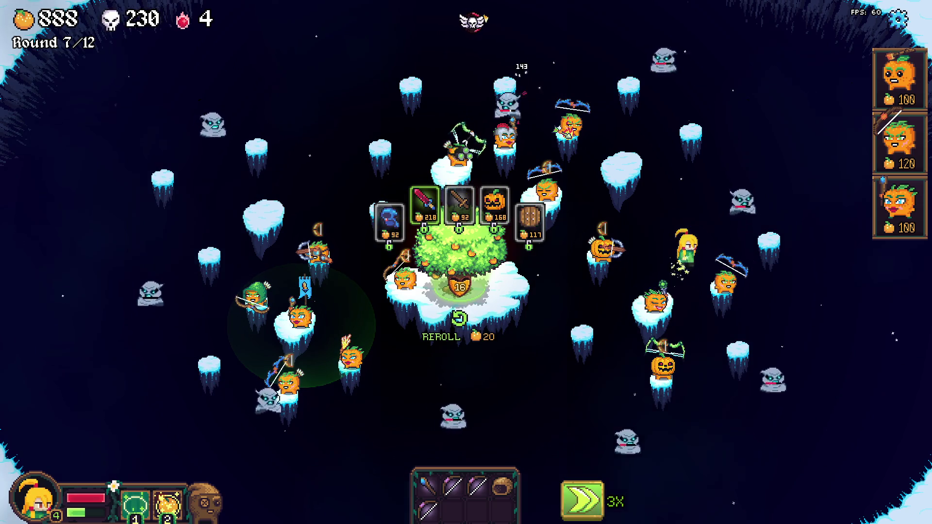
mouse_move(494, 201)
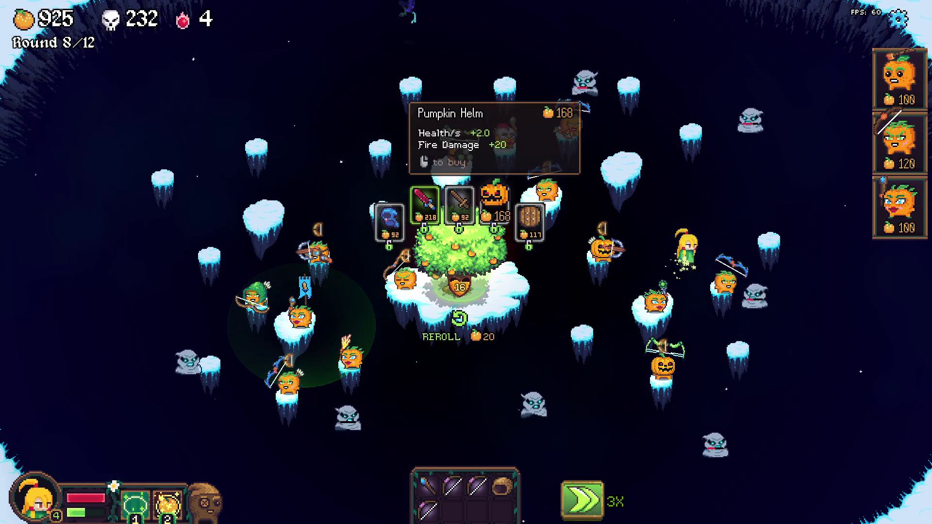
key(r)
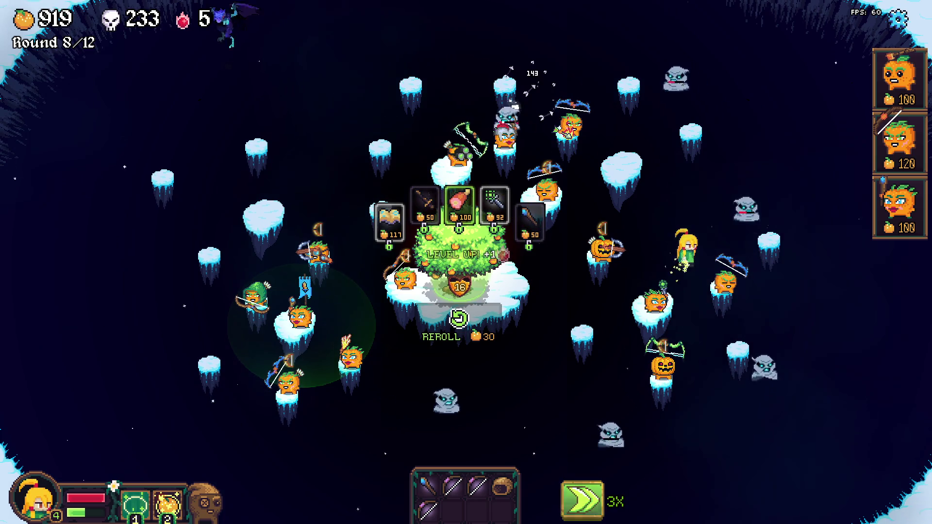
key(r)
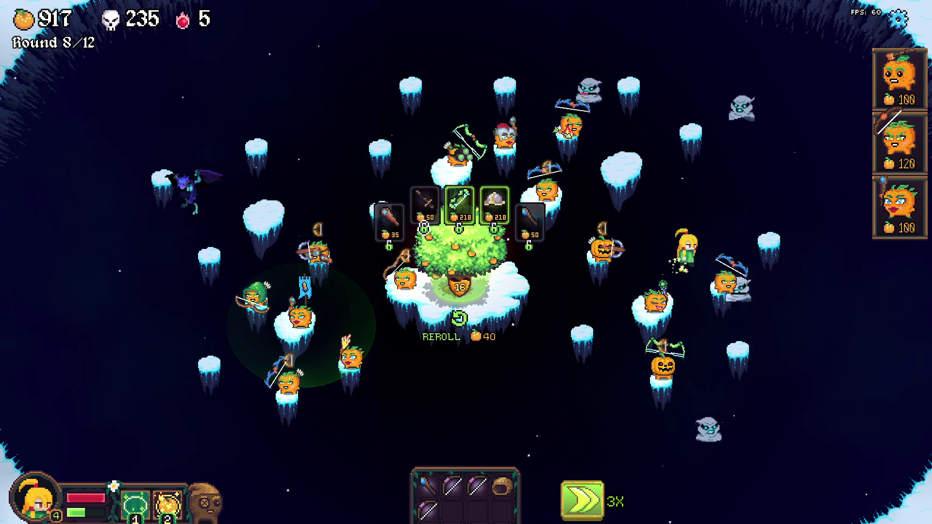
- Equip the Spyglass, a staff and the 319-gold item on towers, rerolling once more in between
mouse_move(389, 221)
drag(389, 221, 300, 218)
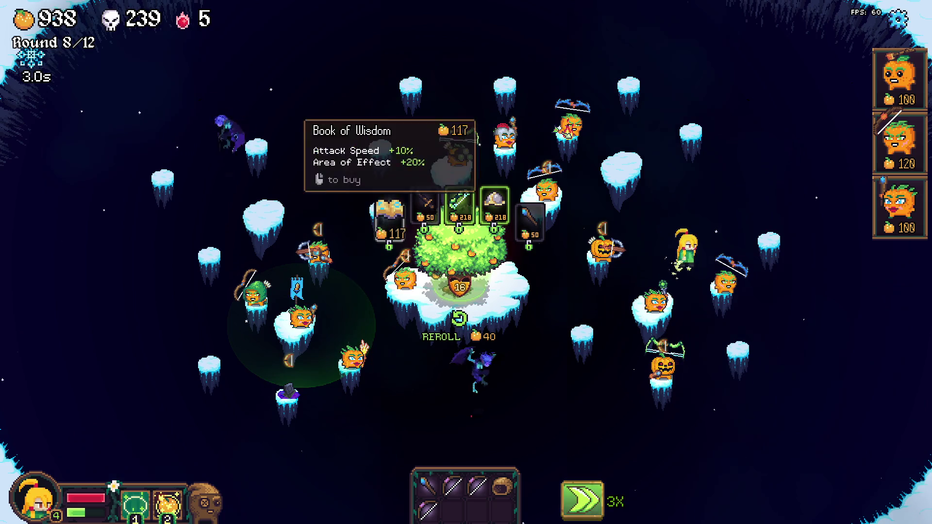
mouse_move(530, 221)
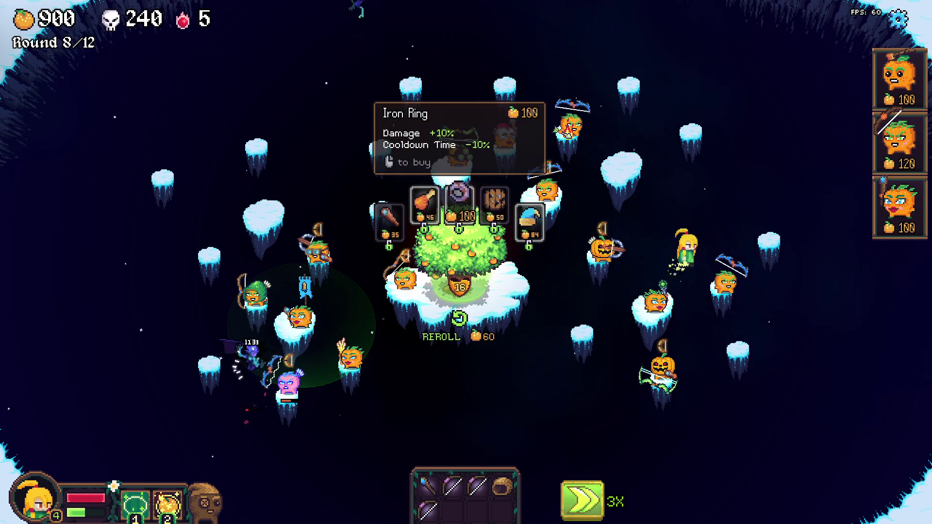
drag(388, 221, 399, 213)
drag(648, 322, 648, 323)
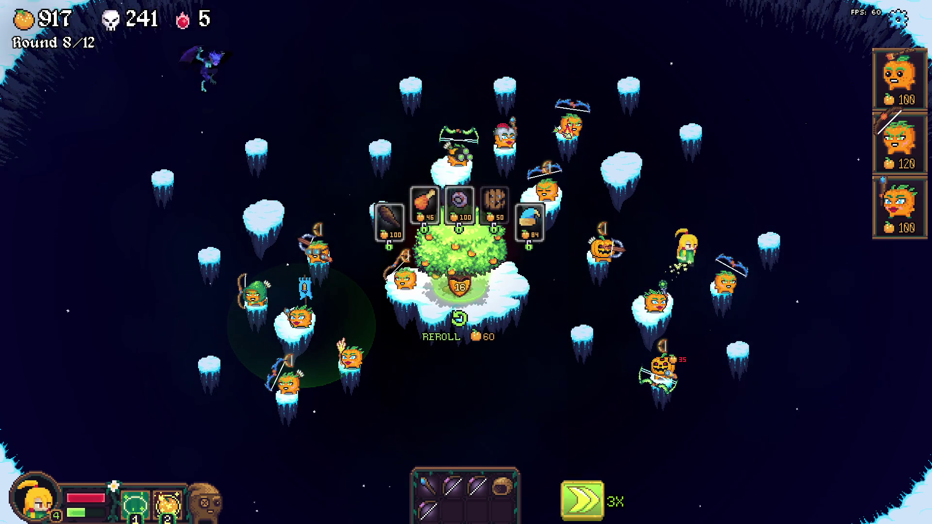
click(458, 320)
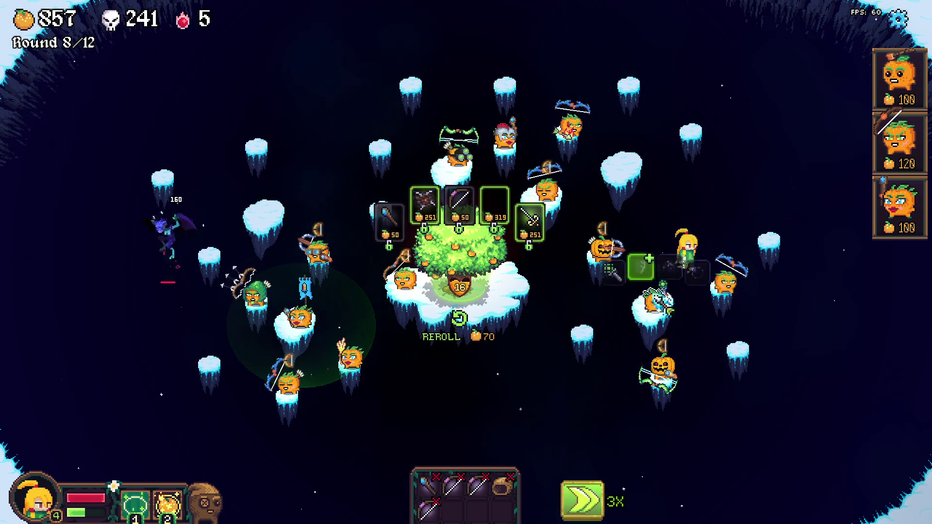
drag(710, 247, 710, 249)
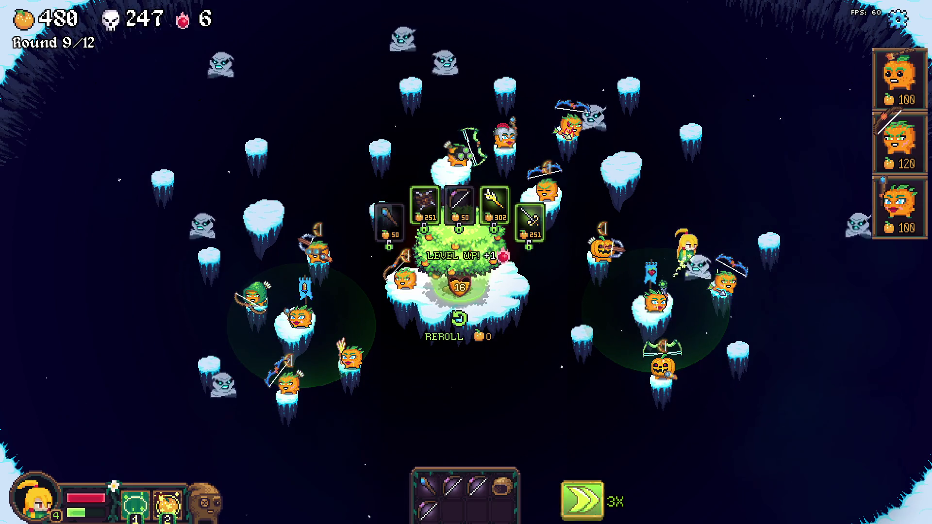
- Reroll the shop and equip a brown helmet on a left tower and a green hood on a right tower
click(459, 319)
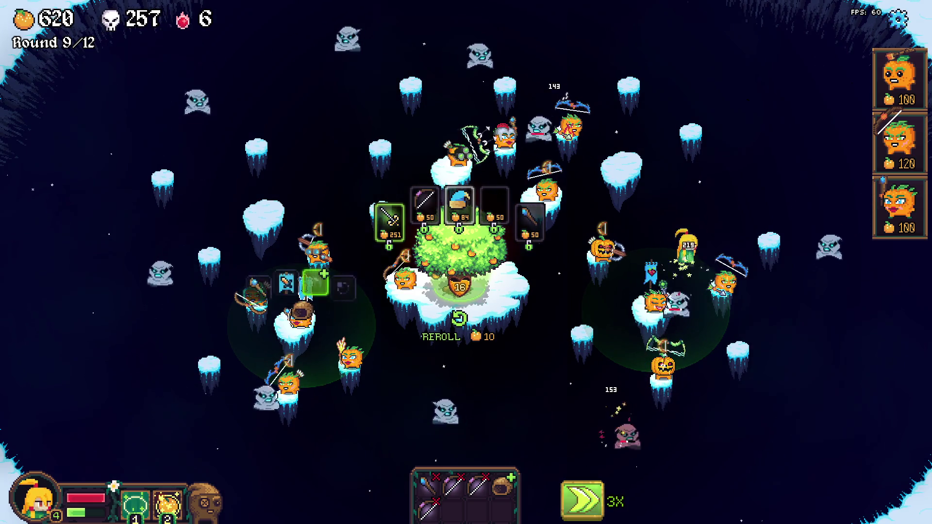
drag(494, 204, 299, 318)
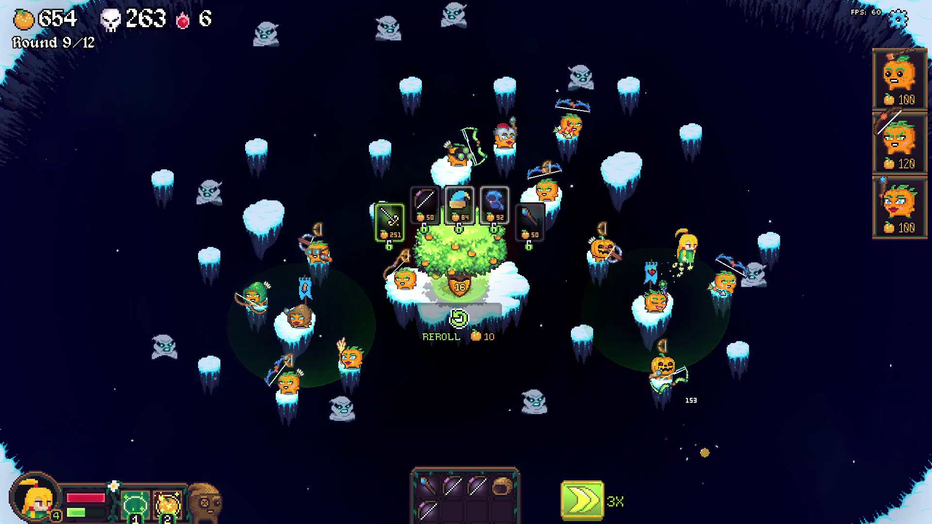
click(459, 319)
mouse_move(495, 204)
mouse_down()
mouse_move(388, 263)
mouse_move(316, 284)
mouse_move(714, 262)
mouse_move(741, 247)
mouse_move(726, 279)
mouse_up()
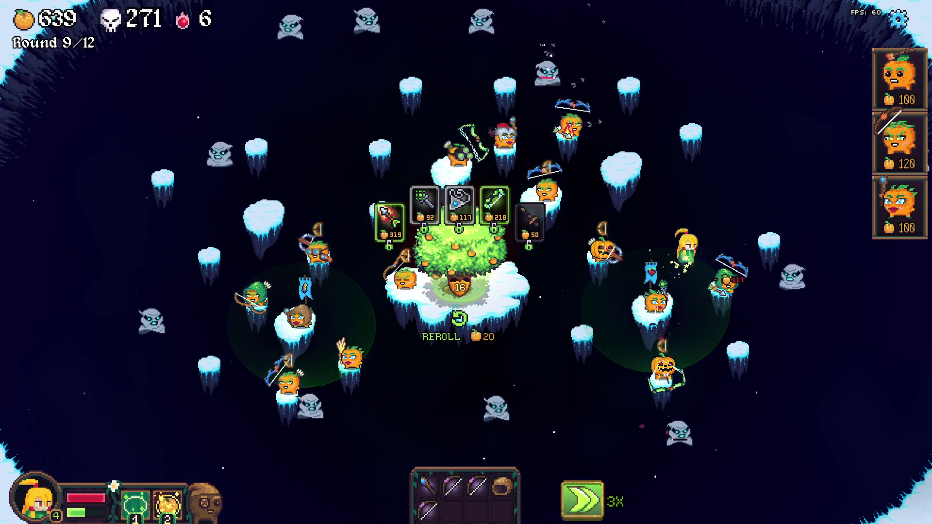
- Equip the Compound Bow on the left tower and combine two bows into an upgraded bow
mouse_move(494, 199)
mouse_move(494, 199)
mouse_down()
mouse_move(529, 93)
mouse_move(471, 146)
mouse_up()
mouse_move(398, 335)
mouse_down()
mouse_move(363, 249)
mouse_move(453, 508)
mouse_up()
click(469, 485)
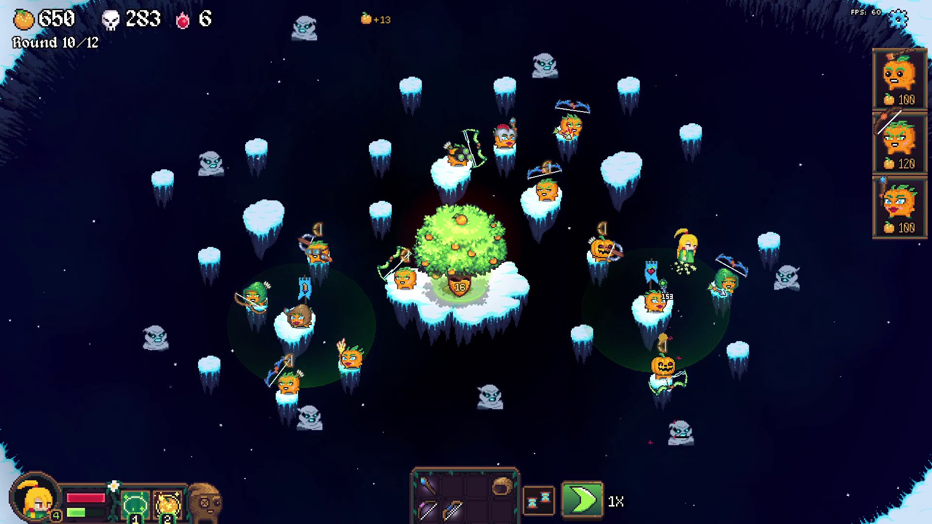
- Toggle game speed, equip the Ice Arrow on a tower and check other towers' item slots
key(space)
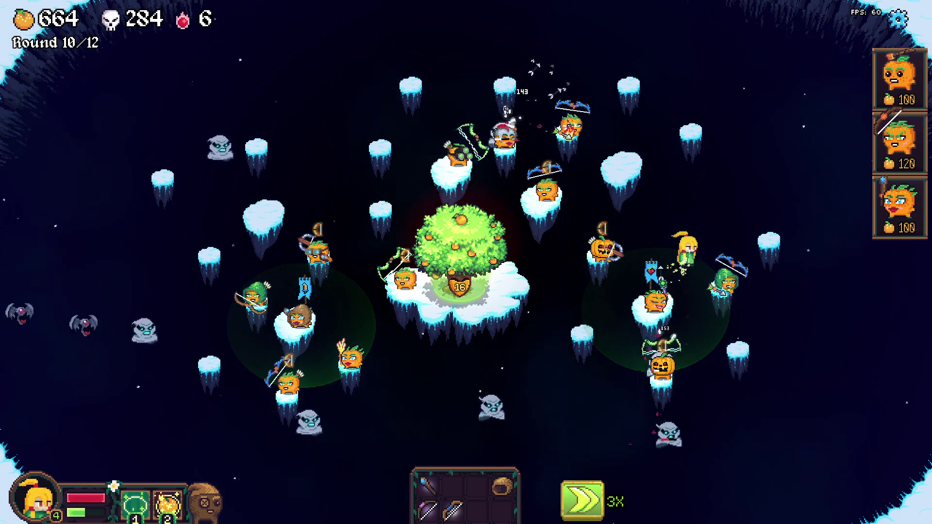
key(space)
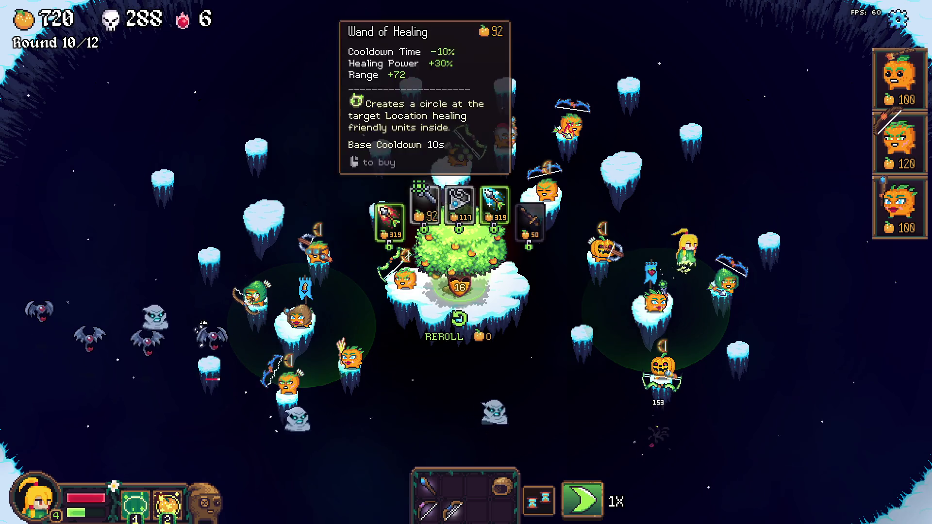
drag(494, 204, 603, 219)
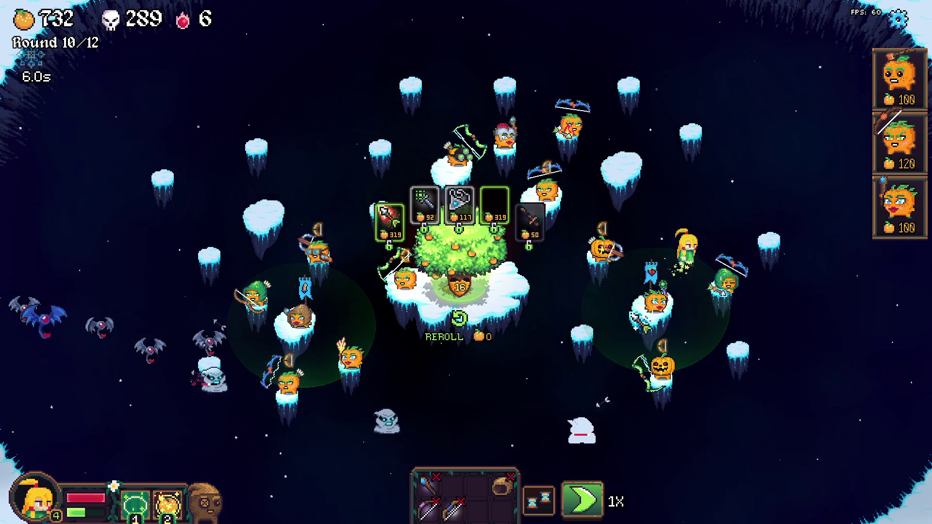
click(255, 291)
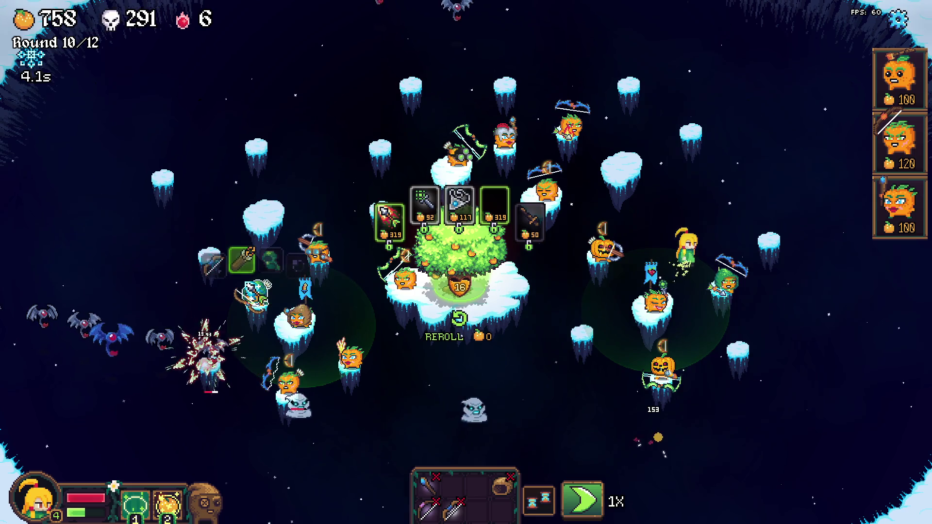
click(316, 253)
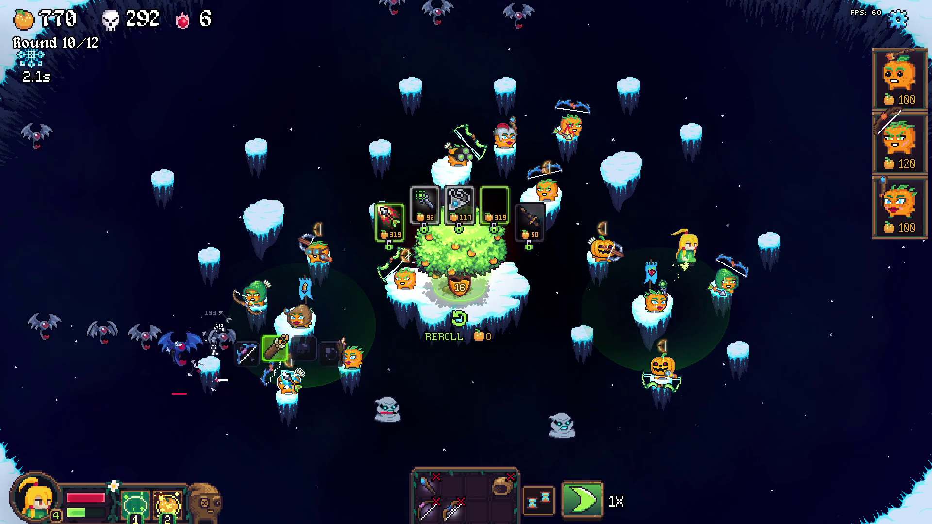
click(570, 124)
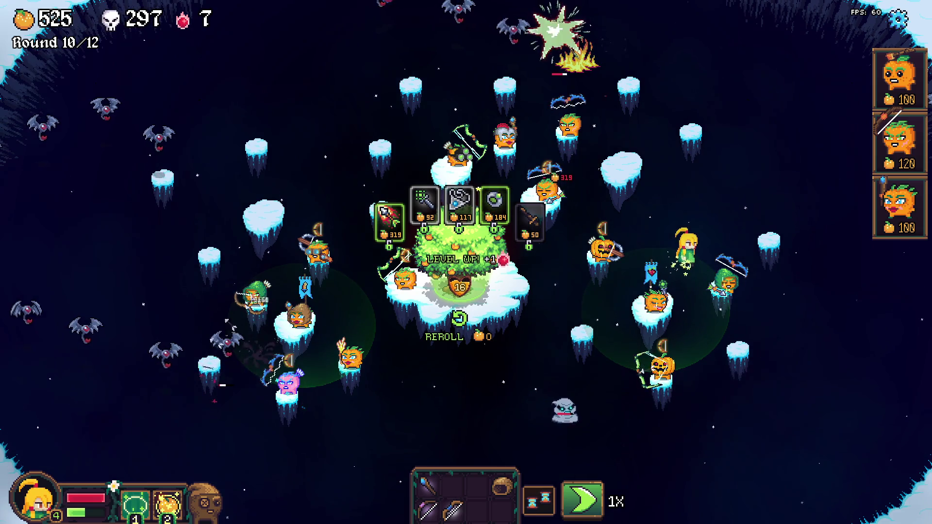
- Equip the Emerald Ring, reroll the shop, and put the Blizzard Hat on the pumpkin tower
mouse_move(494, 209)
mouse_down()
mouse_move(459, 206)
mouse_move(335, 355)
mouse_up()
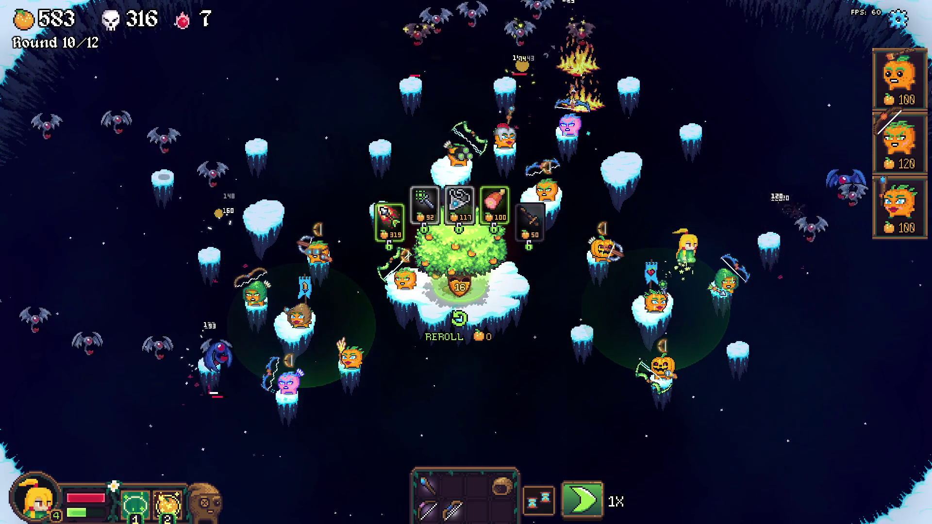
mouse_move(459, 203)
key(r)
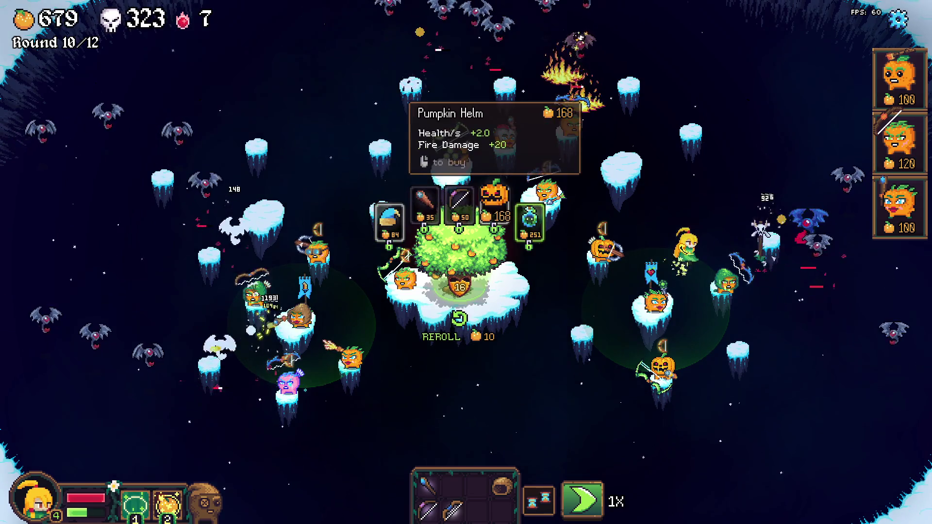
mouse_move(494, 201)
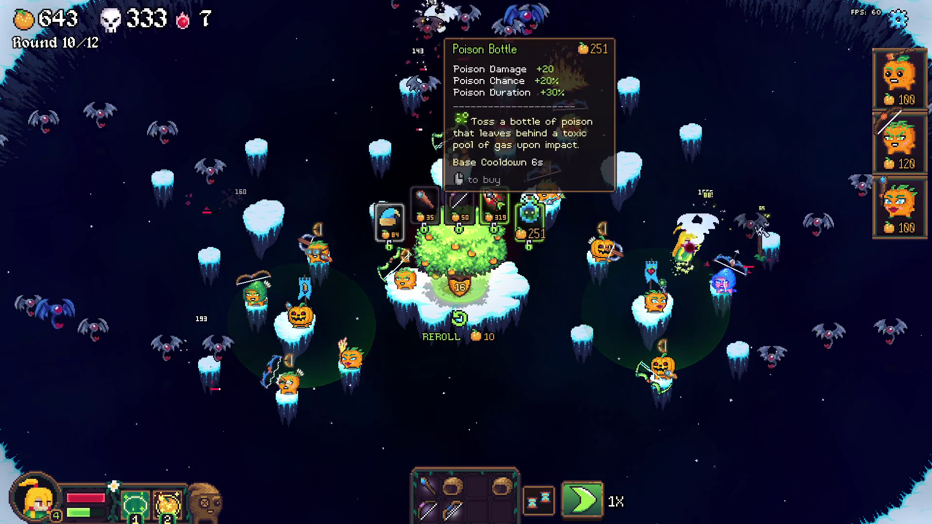
drag(389, 220, 298, 313)
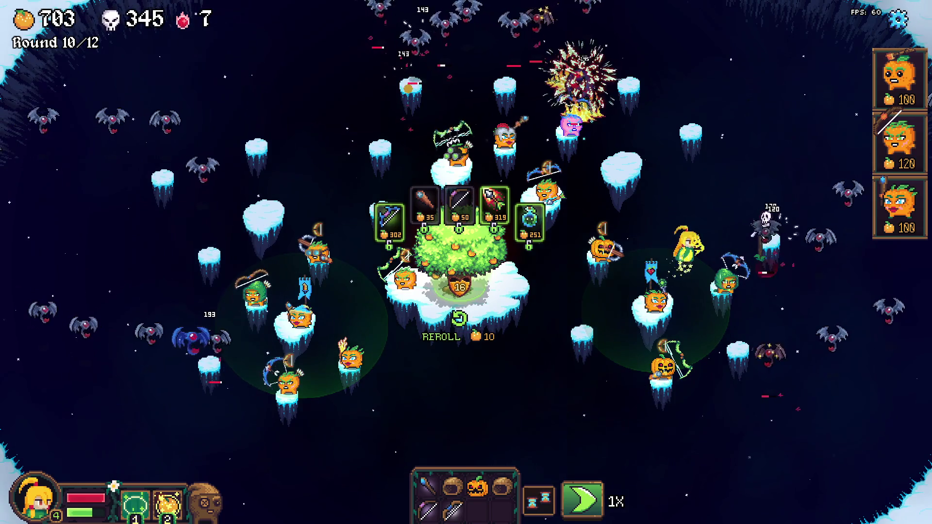
- Reroll the shop twice more, then close it to resume the round
key(r)
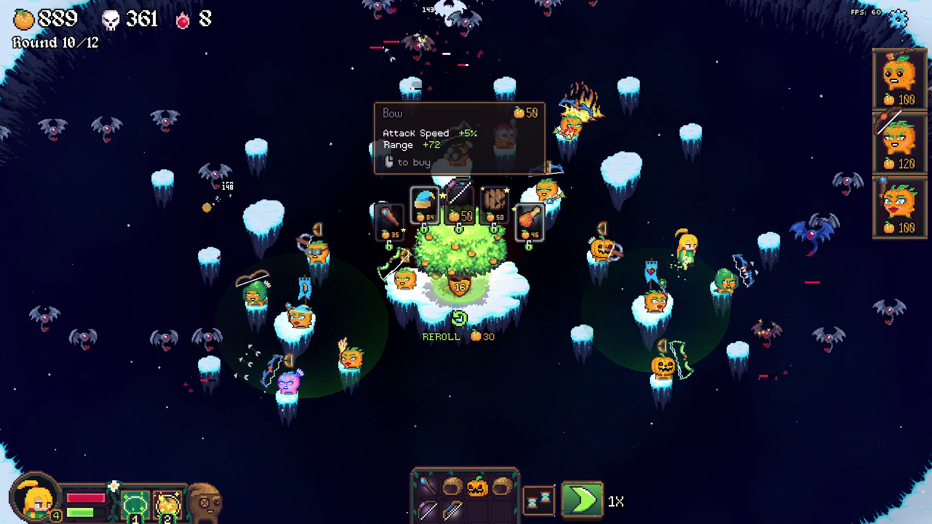
key(r)
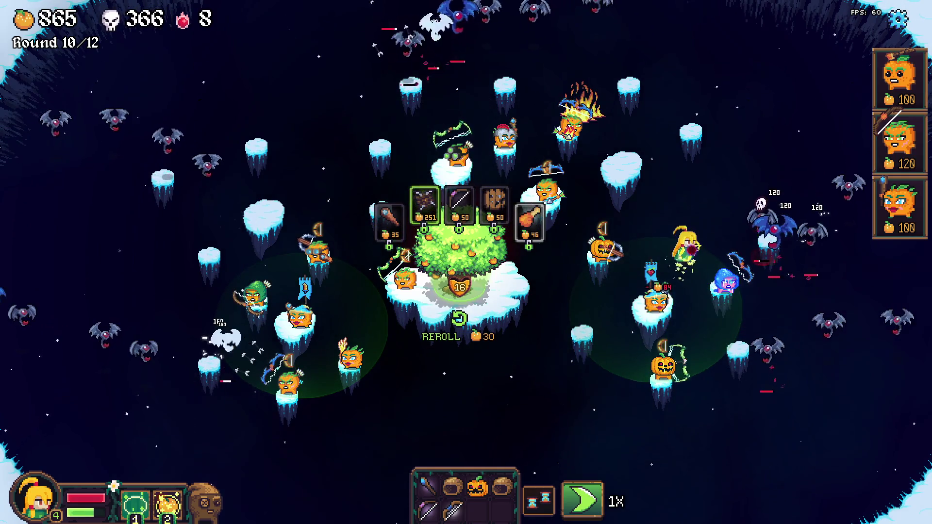
key(Escape)
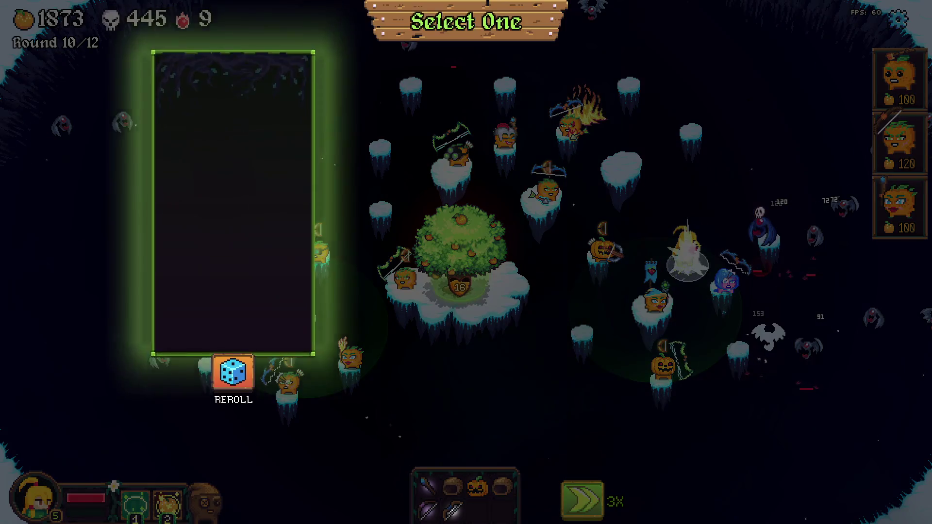
- Take the Pentacle card on the Select One reward screen
click(699, 204)
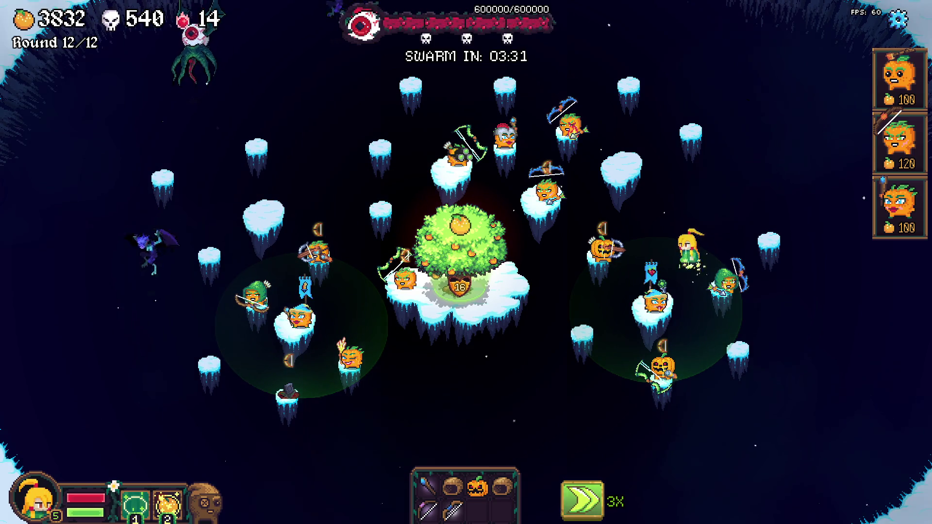
- Pause the game and duplicate the Round 12 ENEMY_HARPY spawn batch in game.cpp
key(Escape)
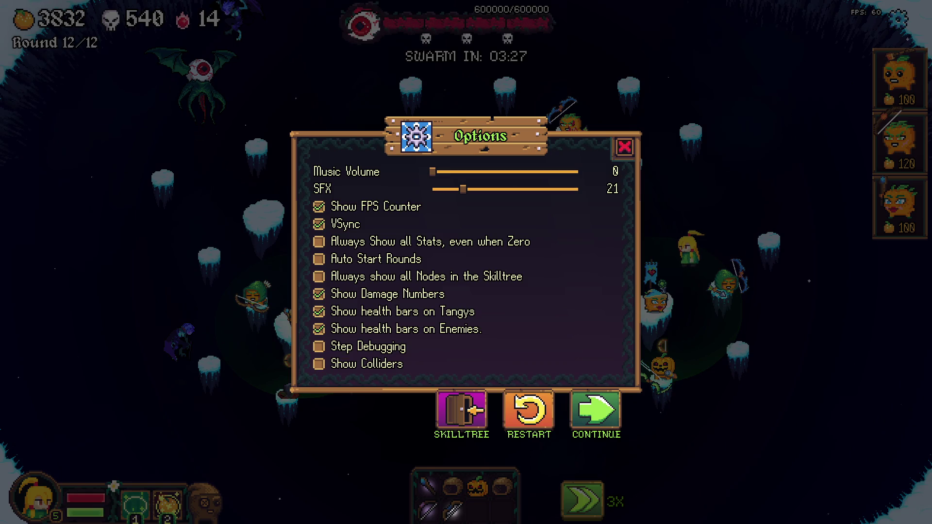
key(alt+Tab)
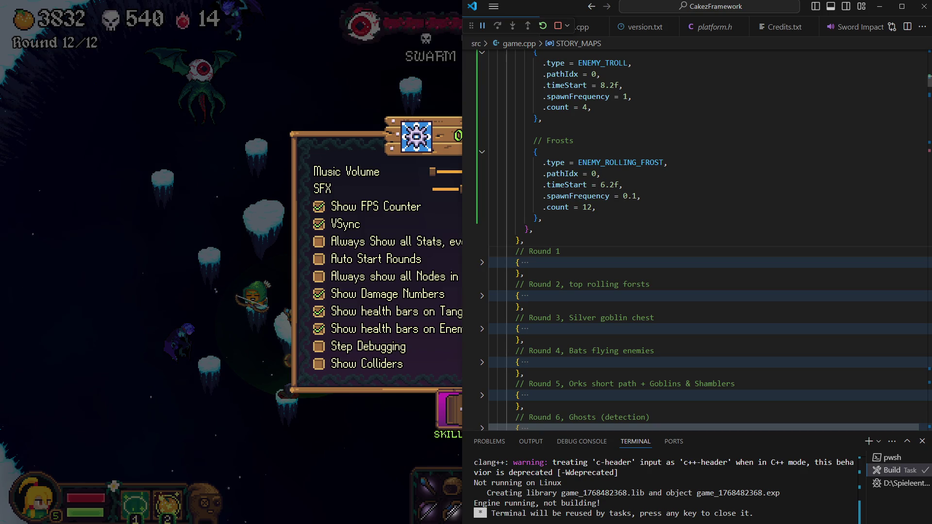
scroll(699, 238, down, 10)
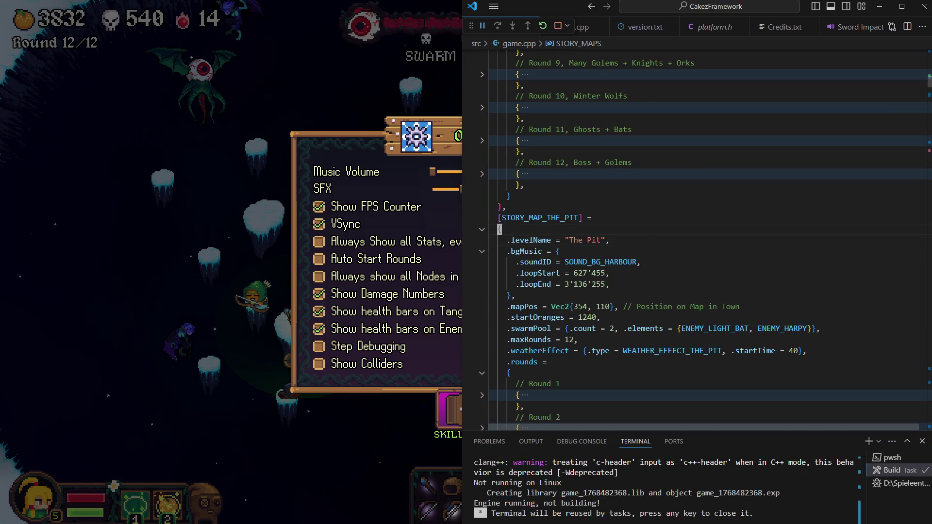
key(ctrl+shift+backslash)
scroll(699, 237, up, 3)
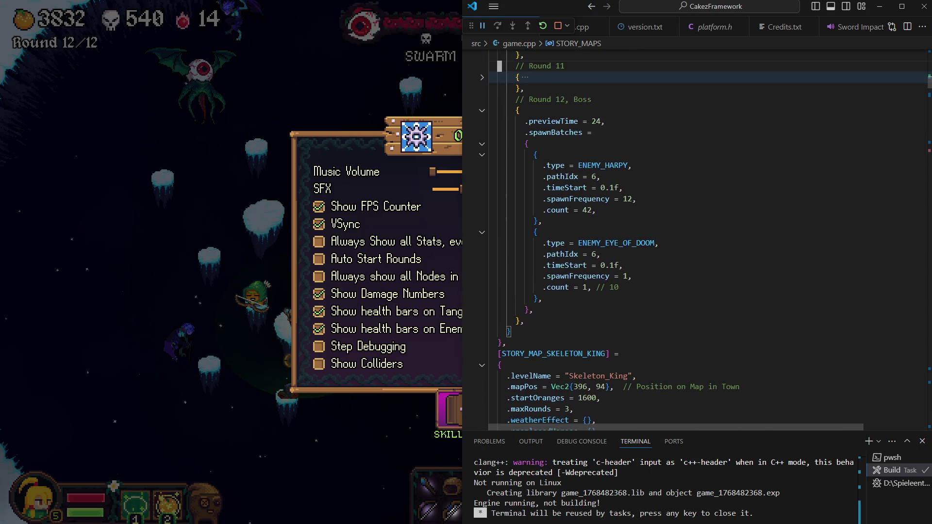
click(491, 154)
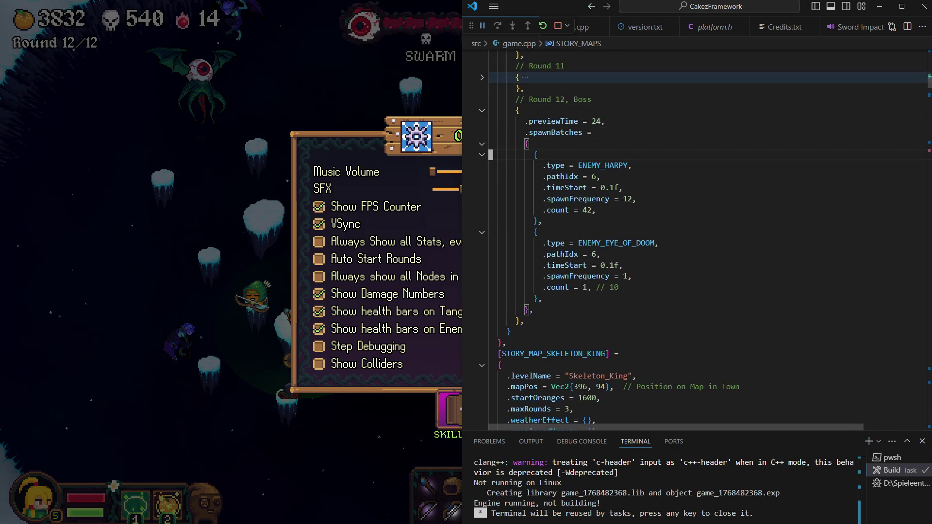
key(shift+alt+Down)
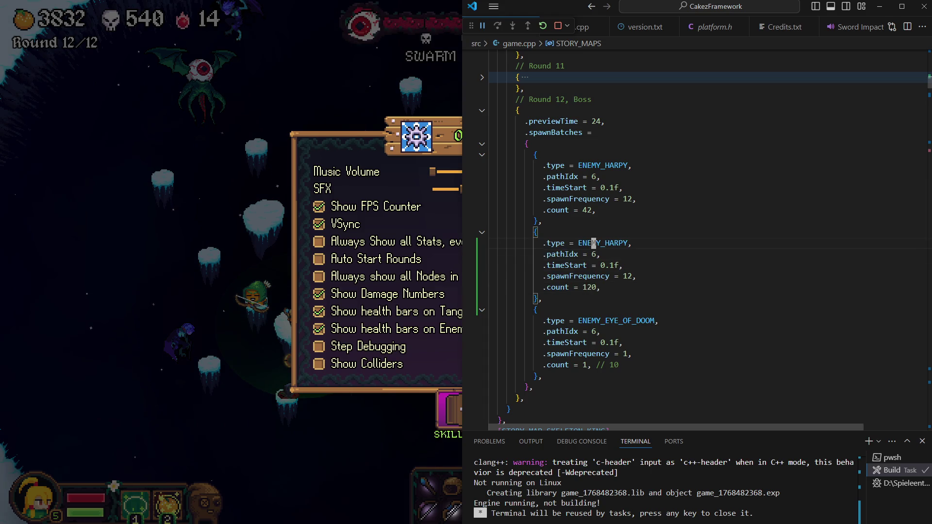
- Change the new batches to ENEMY_GHOST and ENEMY_ICE_BAT, then rebuild with Ctrl+Shift+B
text(y_)
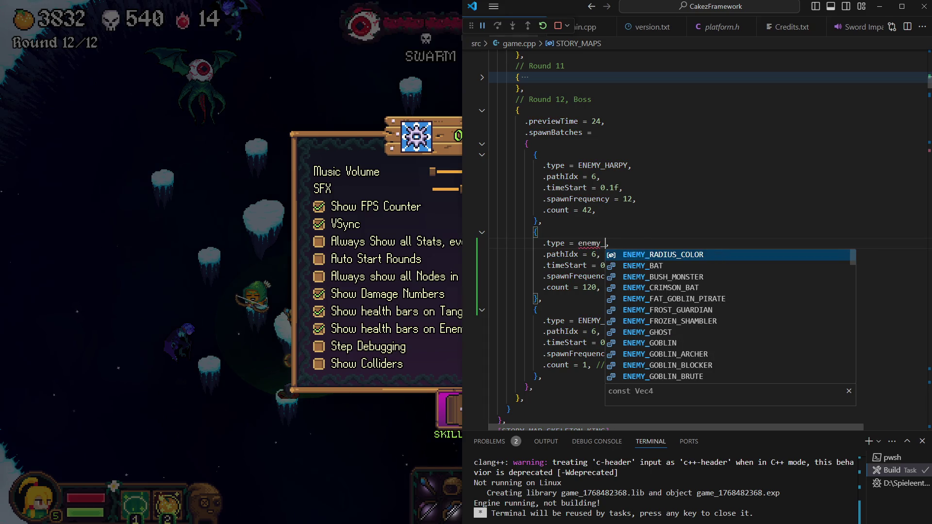
text(ho)
key(Tab)
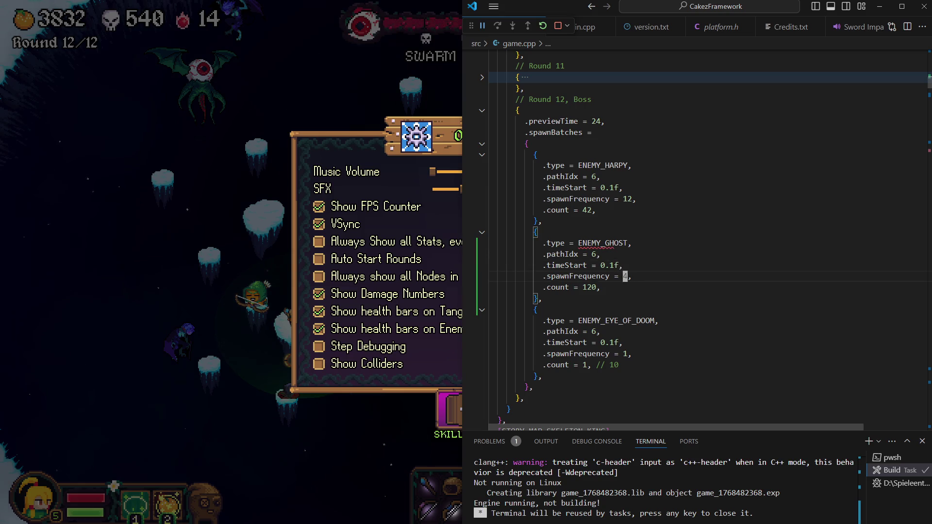
key(Home)
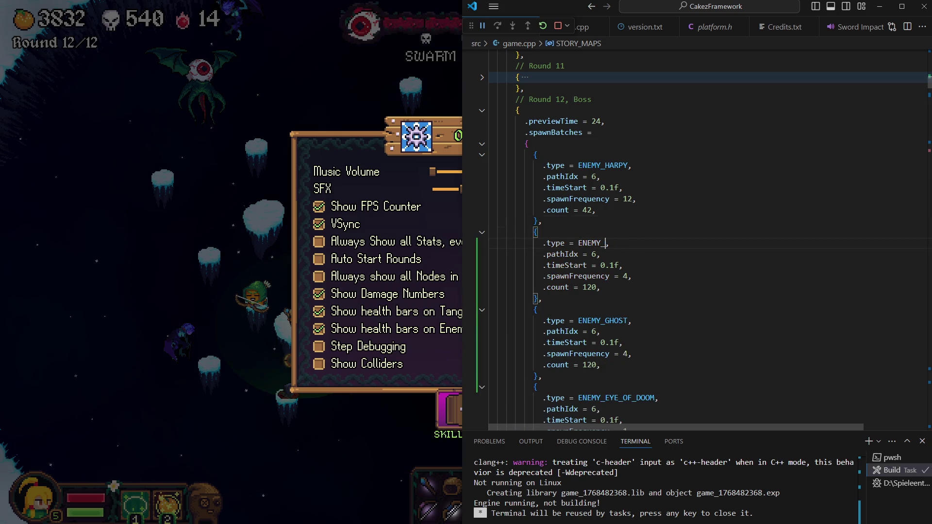
text(ice_b)
key(Tab)
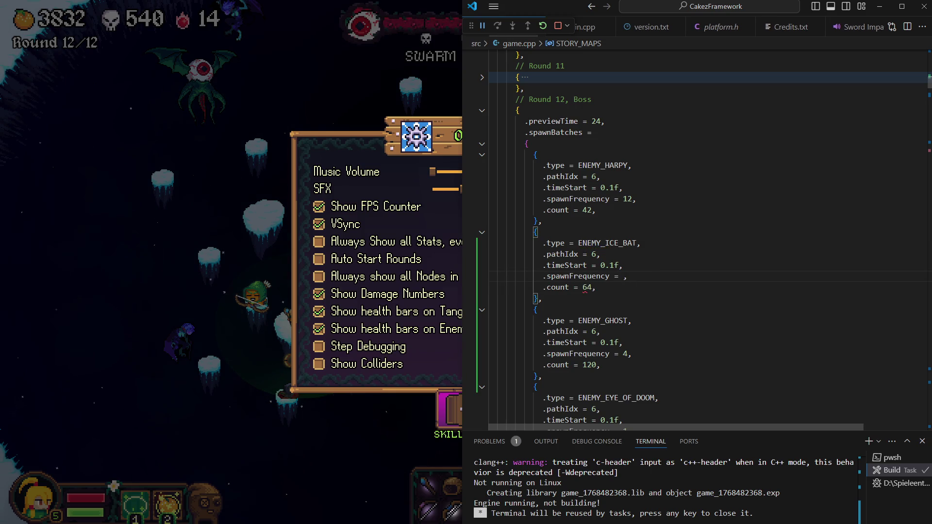
text(6)
key(ctrl+shift+b)
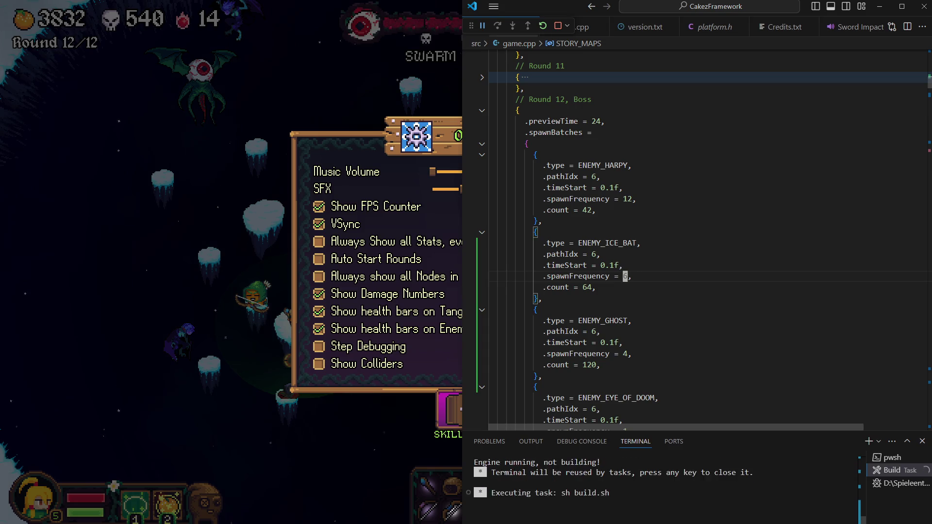
key(alt+Tab)
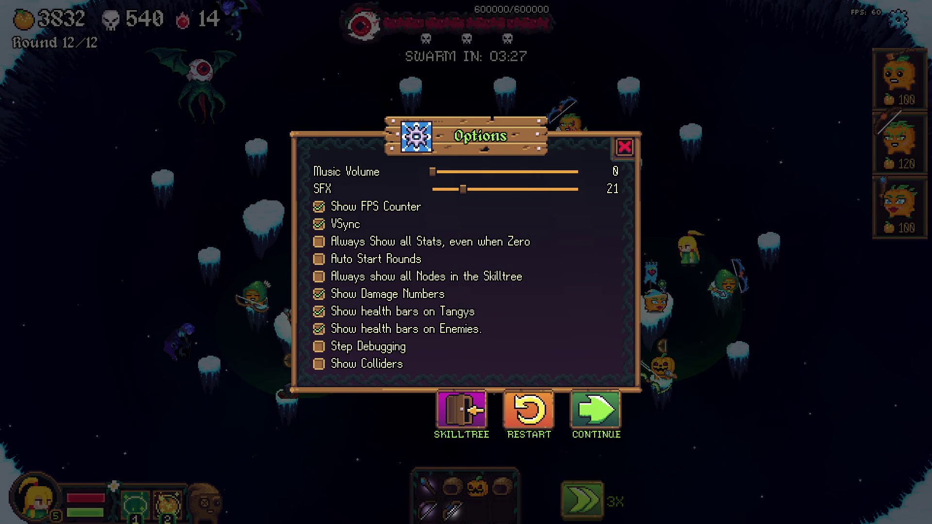
- Resume play from Options and dismiss the Select One upgrade choice with key 1
key(Escape)
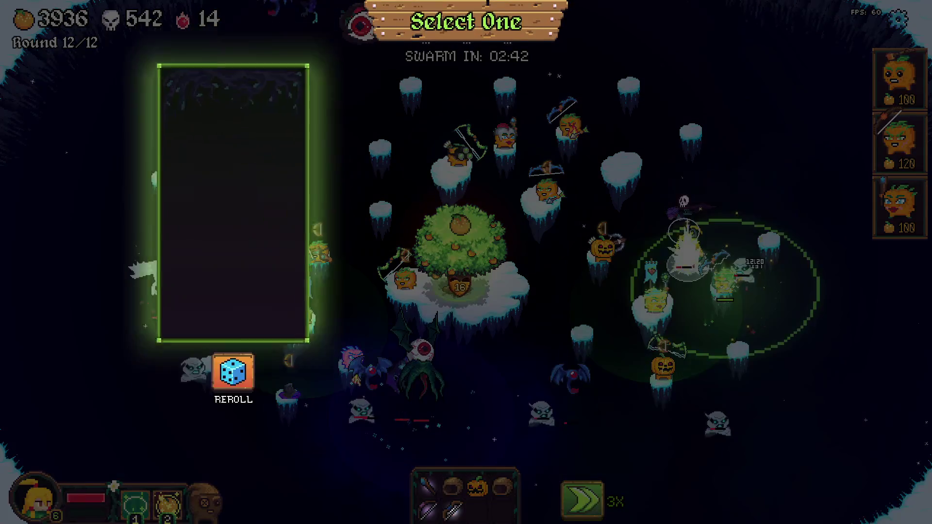
key(1)
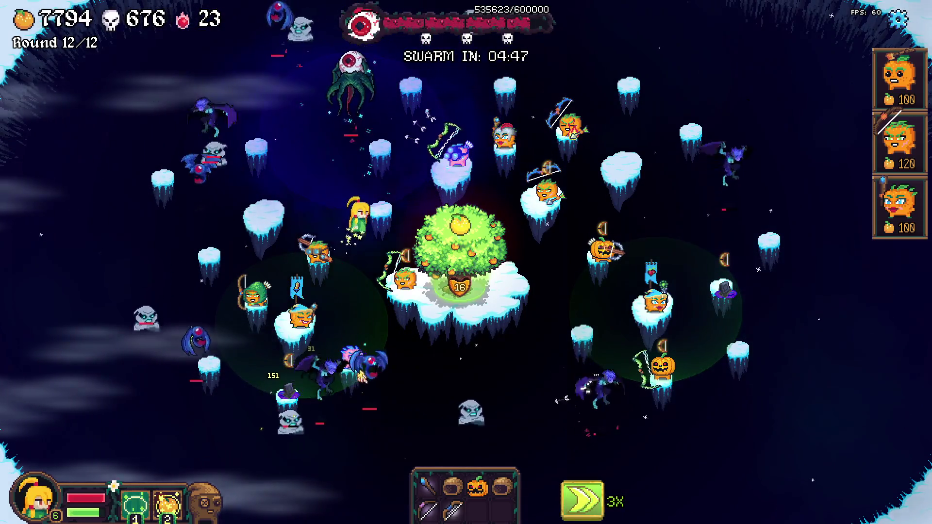
- Pause the round 12 boss fight into the Options dialog
key(Escape)
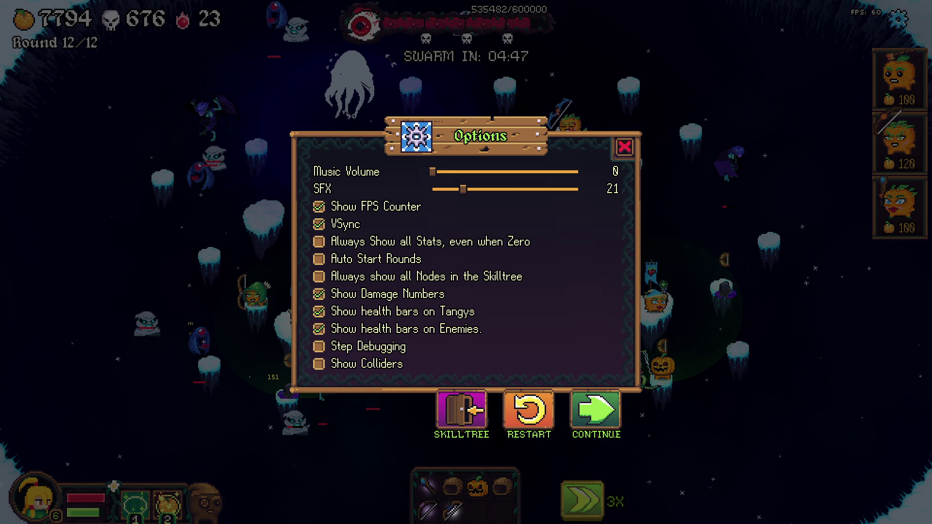
- Leave the level for the skilltree, then start the Skeleton_King mission from Missions
click(461, 410)
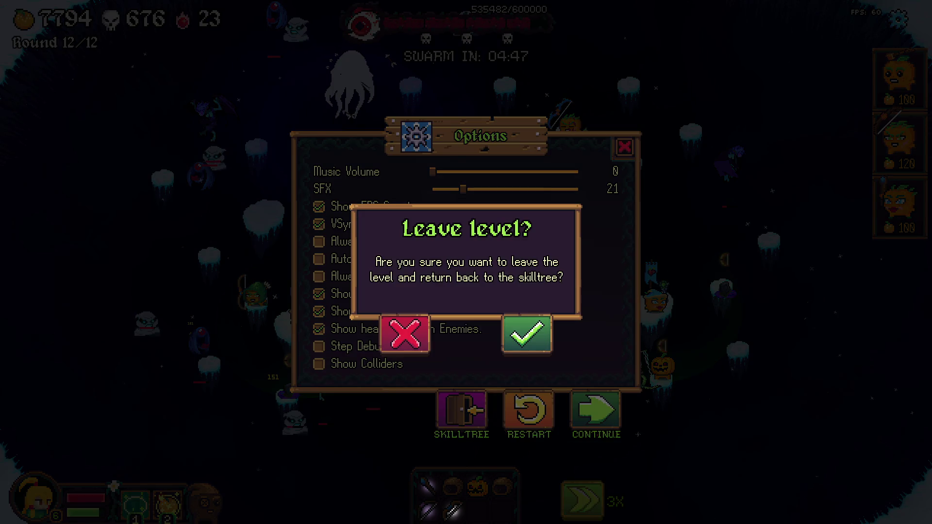
key(Return)
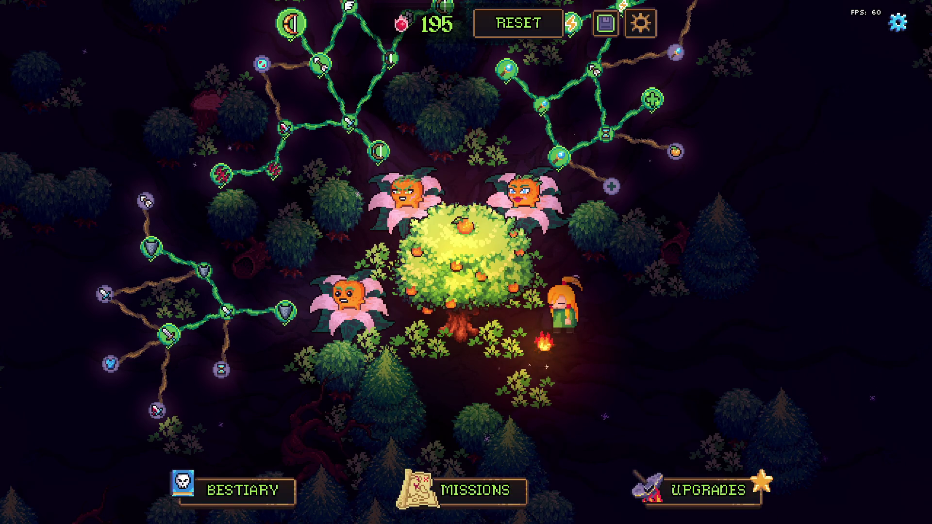
click(475, 490)
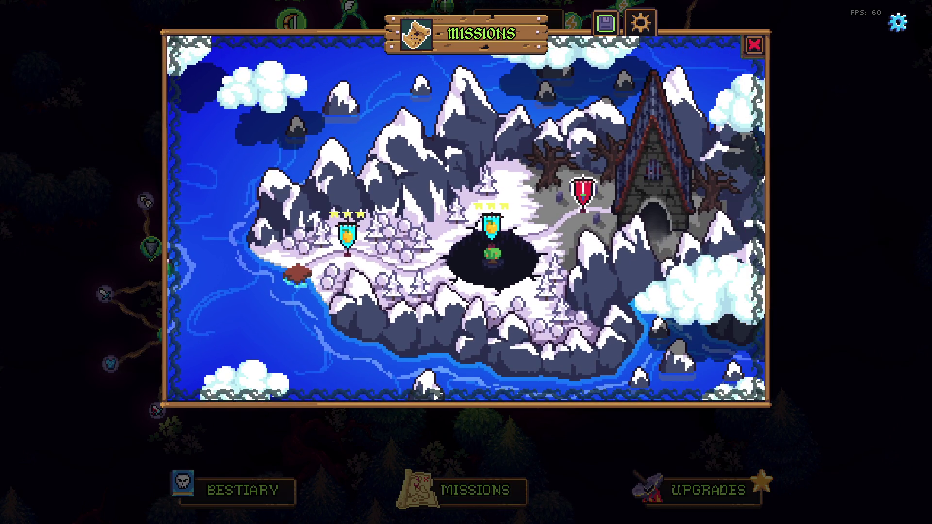
click(584, 194)
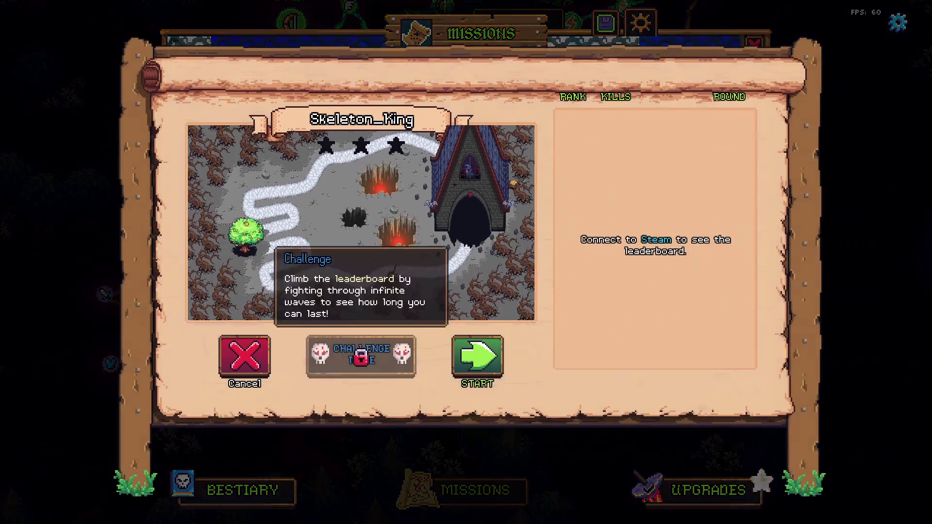
click(477, 352)
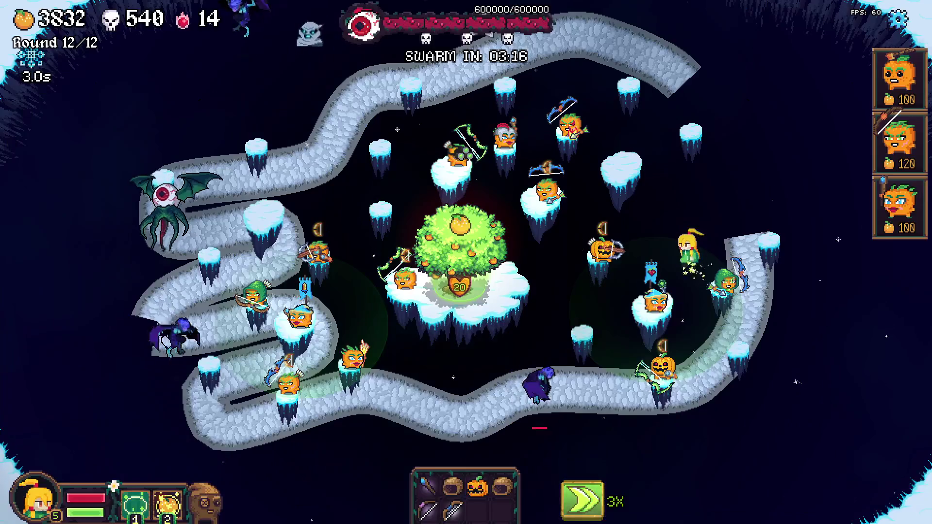
- Abandon the current run and start The Pit mission from the Missions map
key(Escape)
click(405, 410)
click(529, 333)
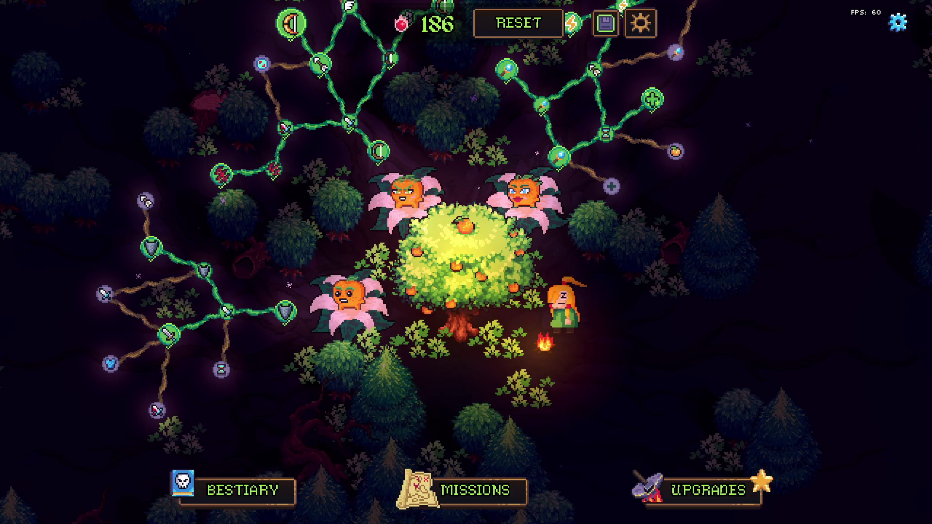
click(466, 490)
click(492, 228)
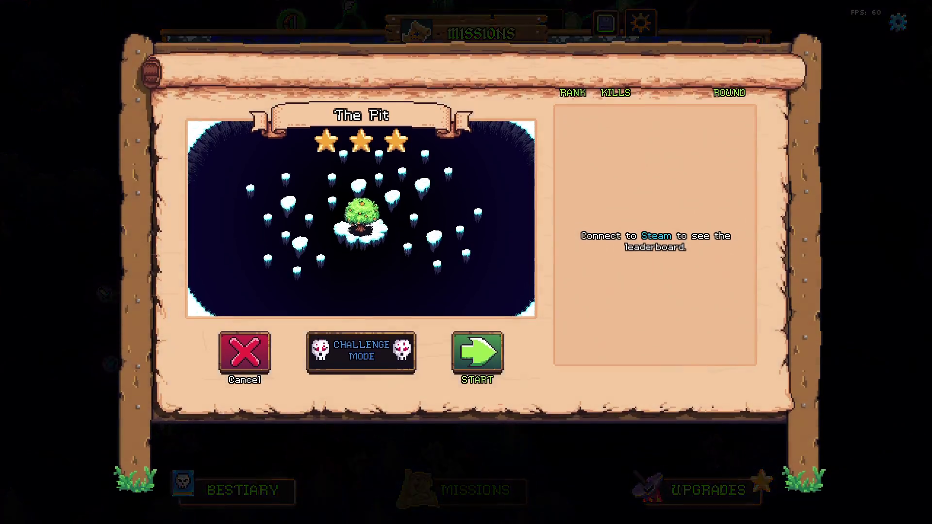
click(476, 349)
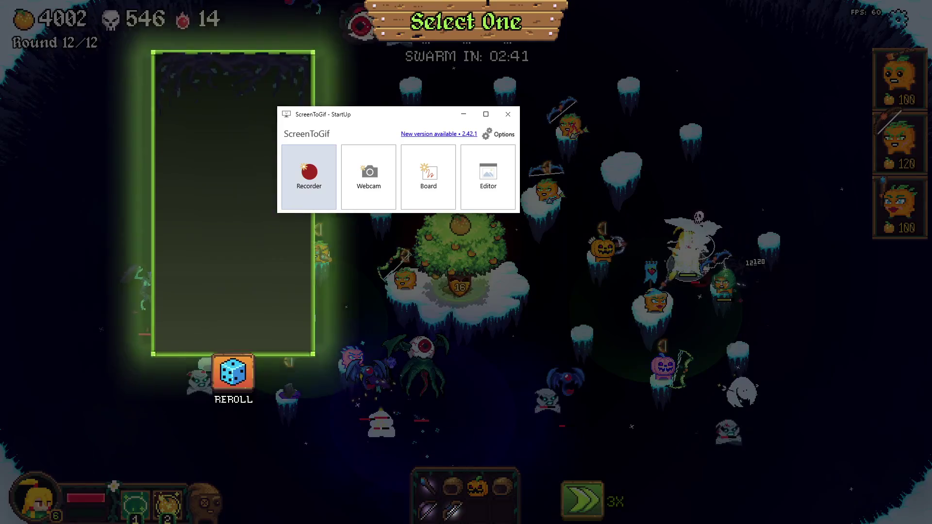
- Open ScreenToGif's recorder, check its Area options, then switch to Firefox
click(309, 177)
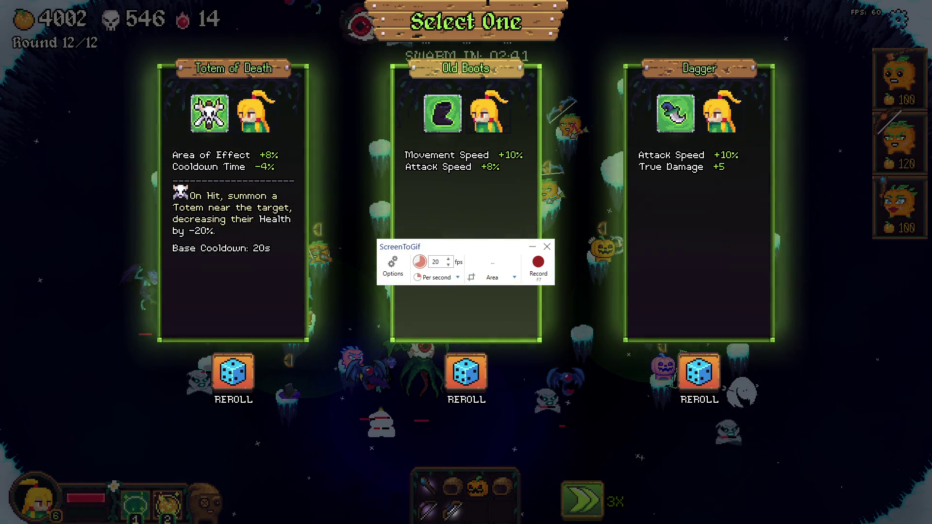
click(514, 277)
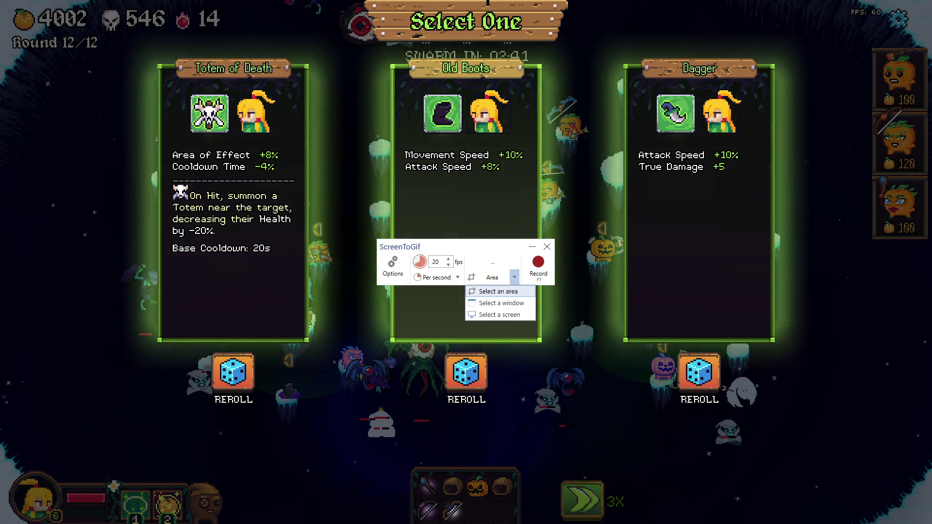
key(Escape)
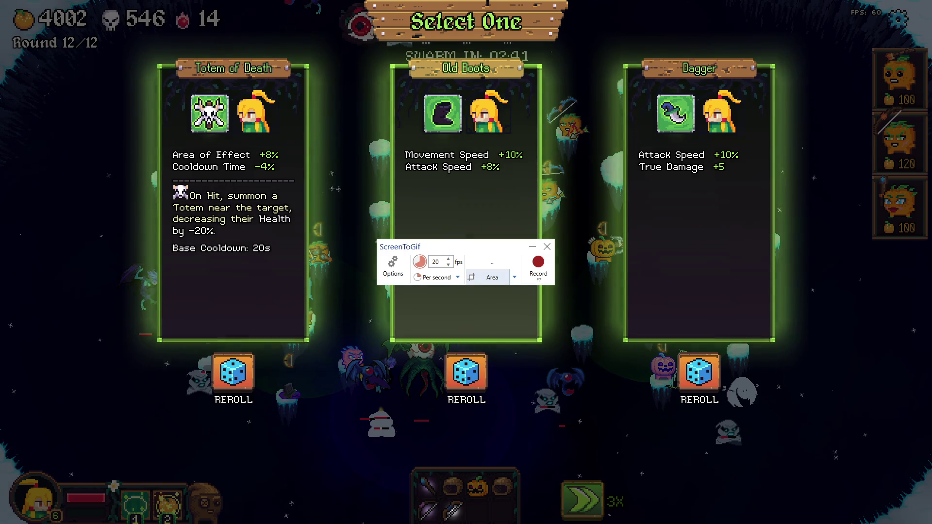
key(alt+Tab)
- Search Google for 'megabonk' and browse its Steam store page
text(me)
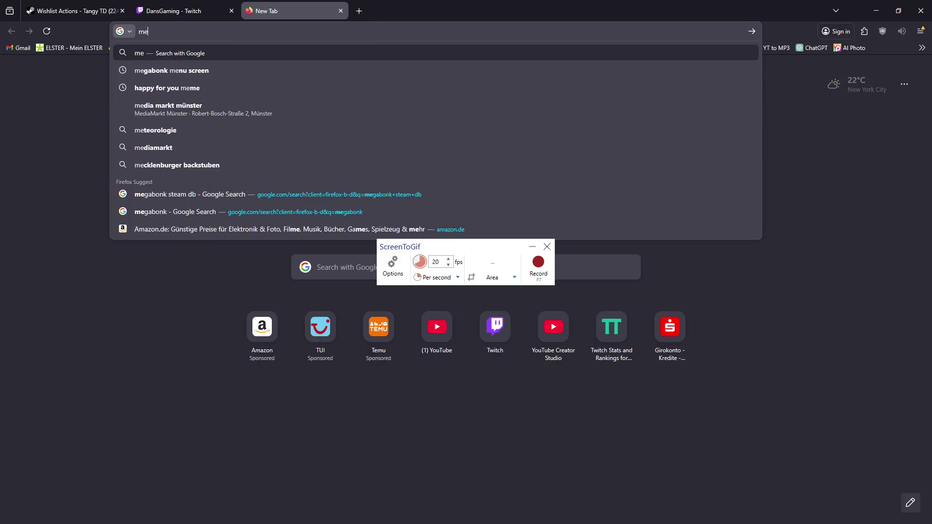
text(gabonk)
key(Return)
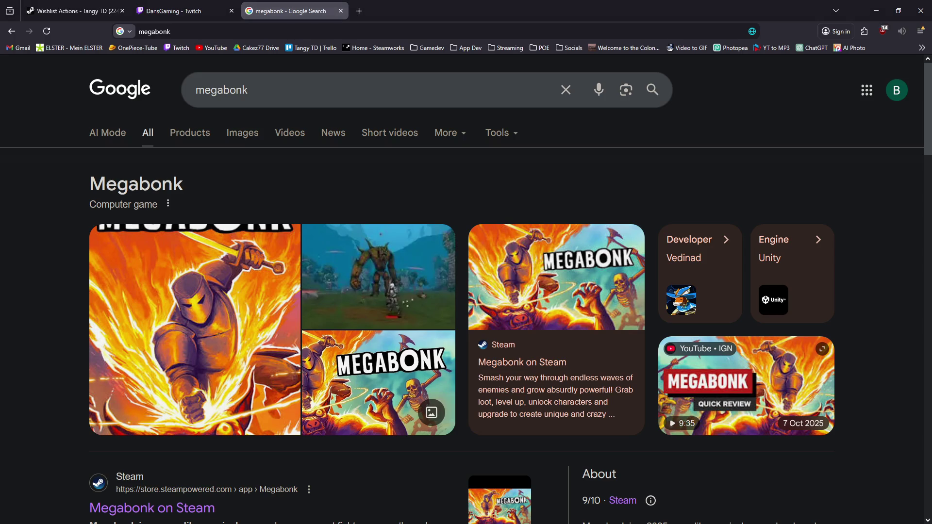
scroll(461, 291, down, 4)
click(152, 289)
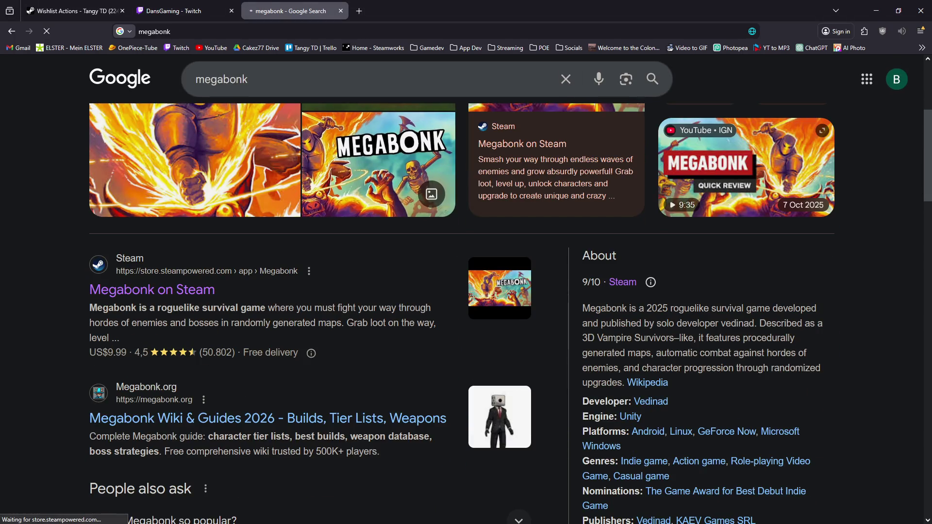
scroll(466, 291, down, 5)
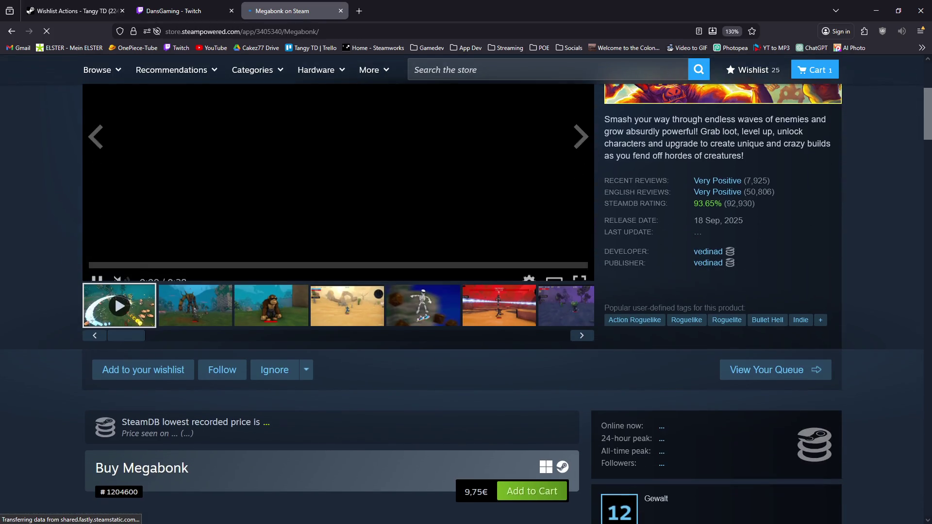
scroll(466, 291, down, 5)
scroll(332, 291, down, 10)
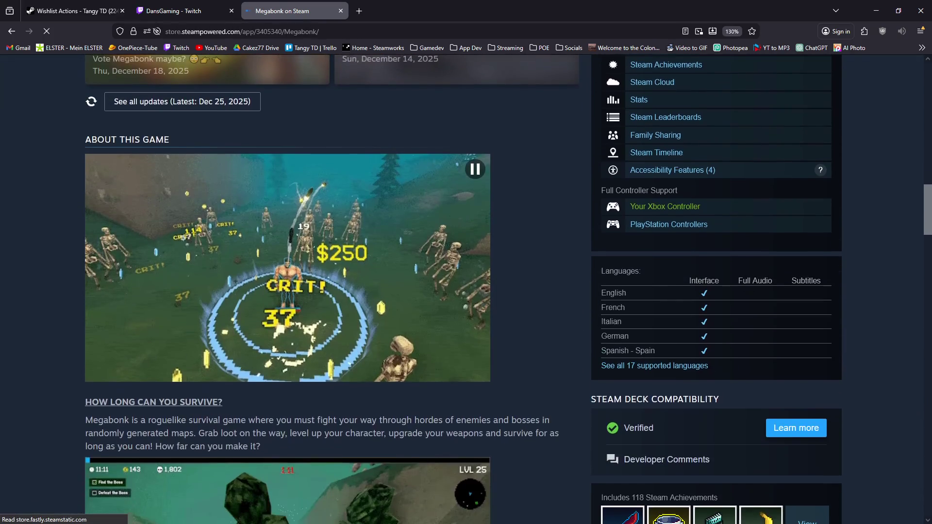
scroll(332, 291, up, 4)
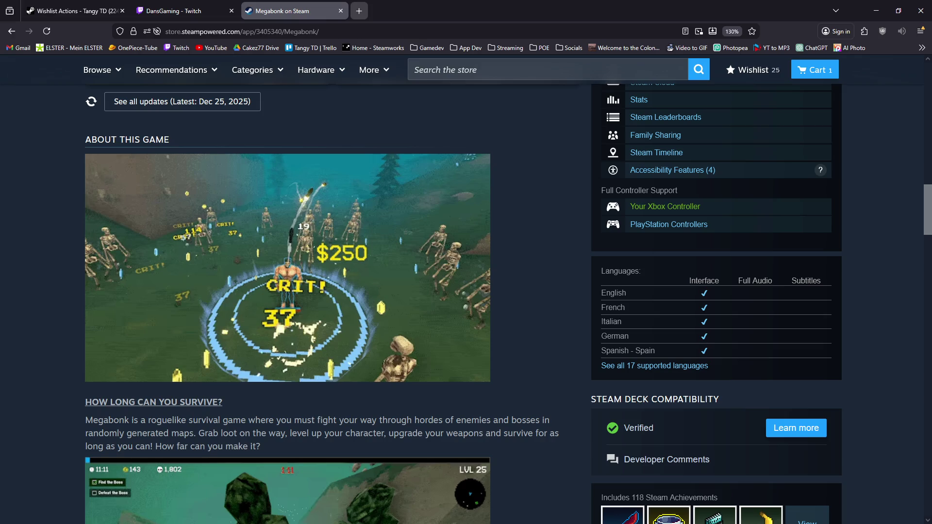
scroll(466, 291, up, 12)
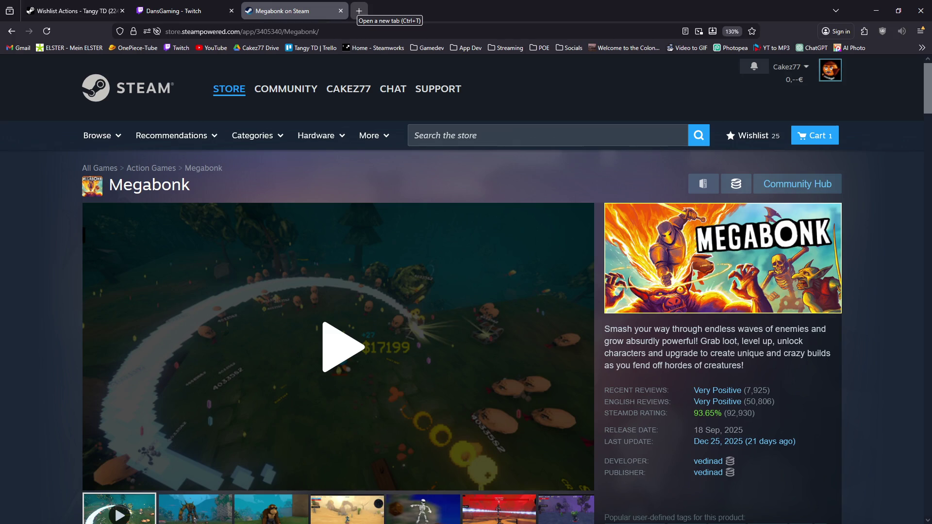
- In a new tab, find the black hole game's Steam page and right-click its gameplay video
key(ctrl+t)
text(a game about)
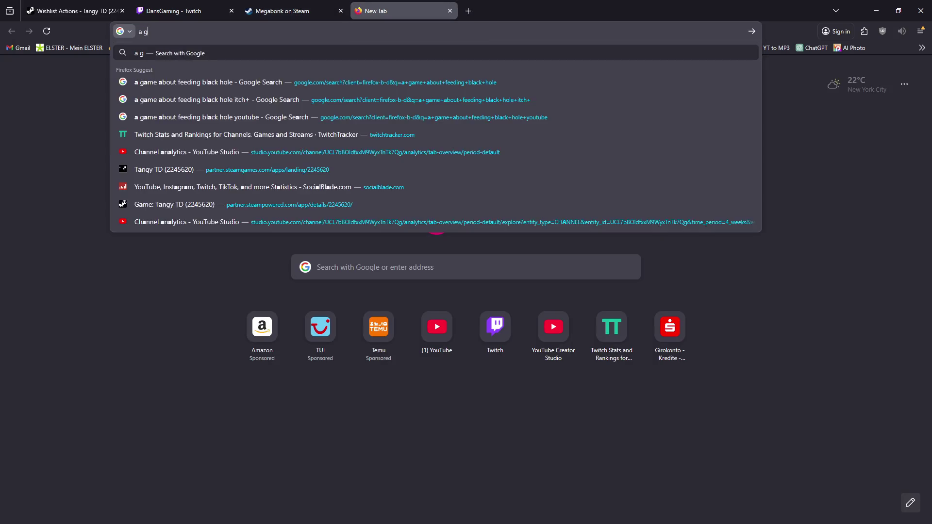
key(Down)
key(BackSpace)
key(BackSpace)
key(BackSpace)
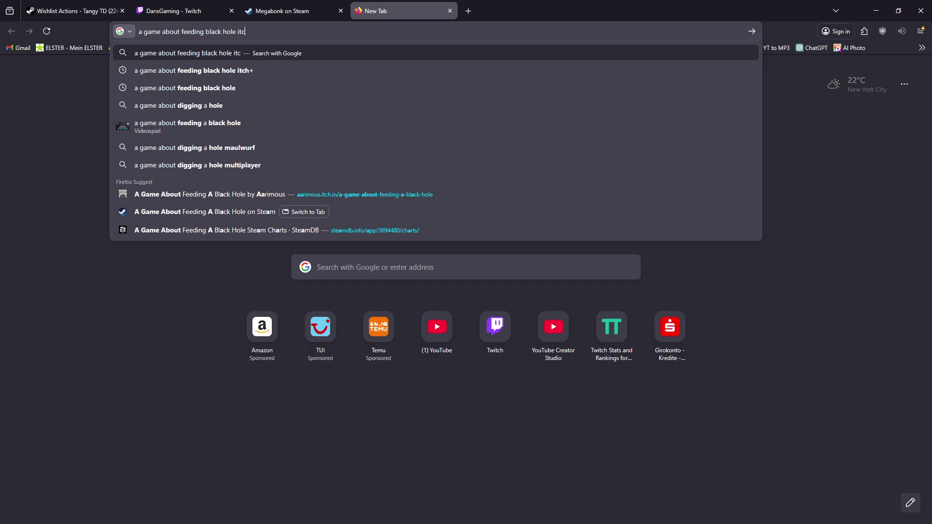
key(Return)
click(199, 206)
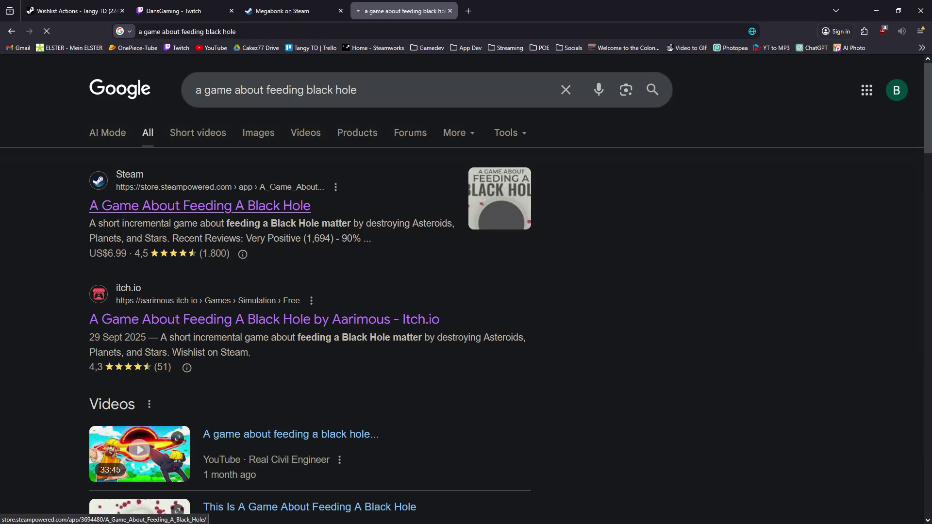
scroll(466, 291, down, 20)
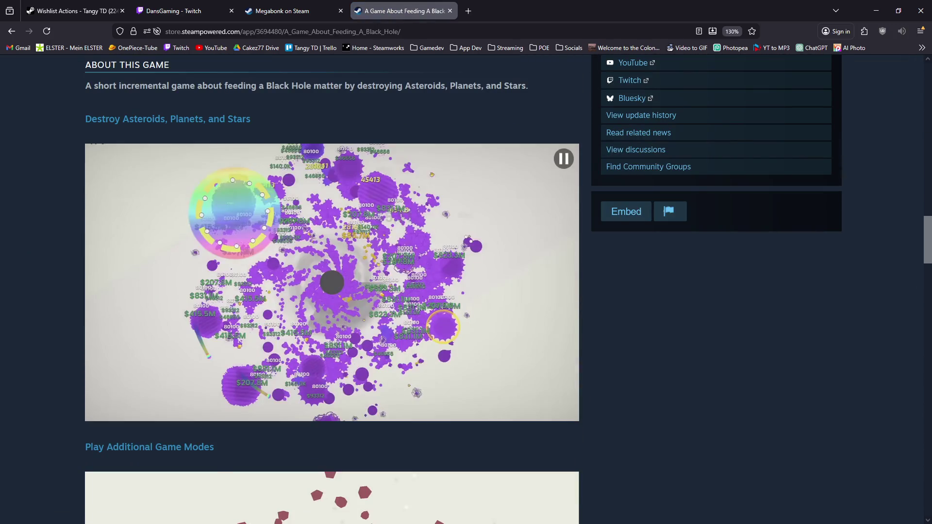
right_click(294, 227)
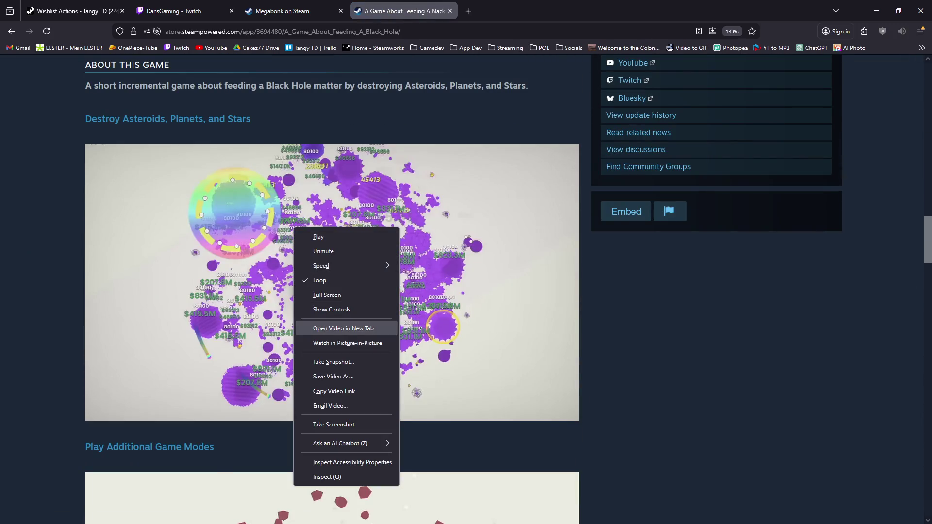
- Open the gameplay video in its own tab and inspect it in developer tools
click(343, 329)
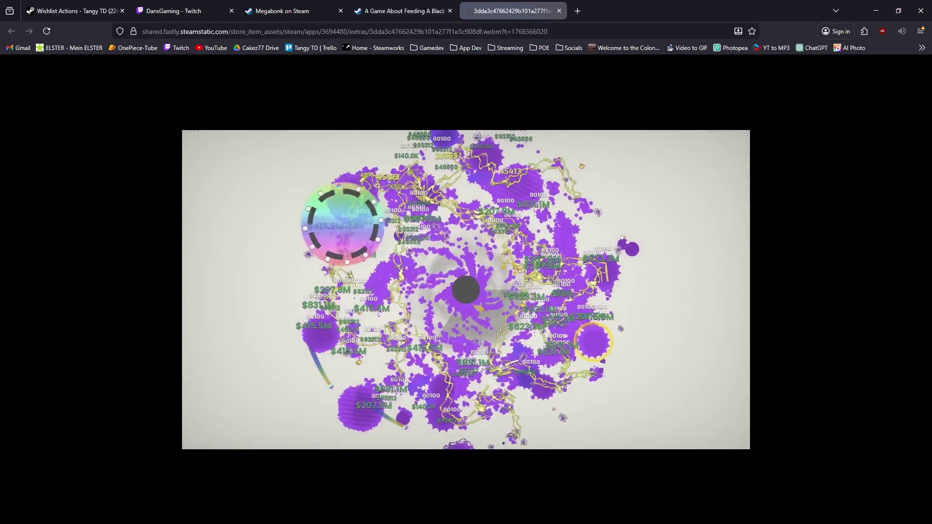
right_click(496, 241)
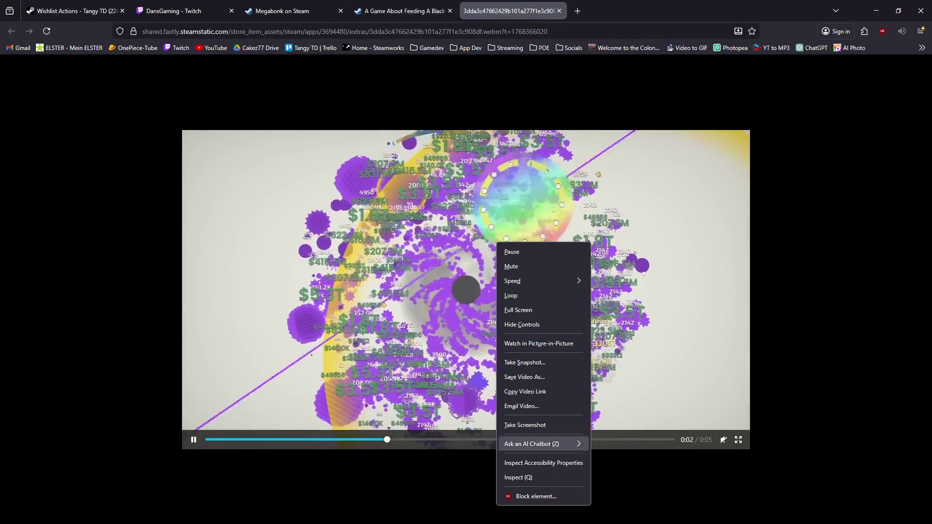
click(518, 477)
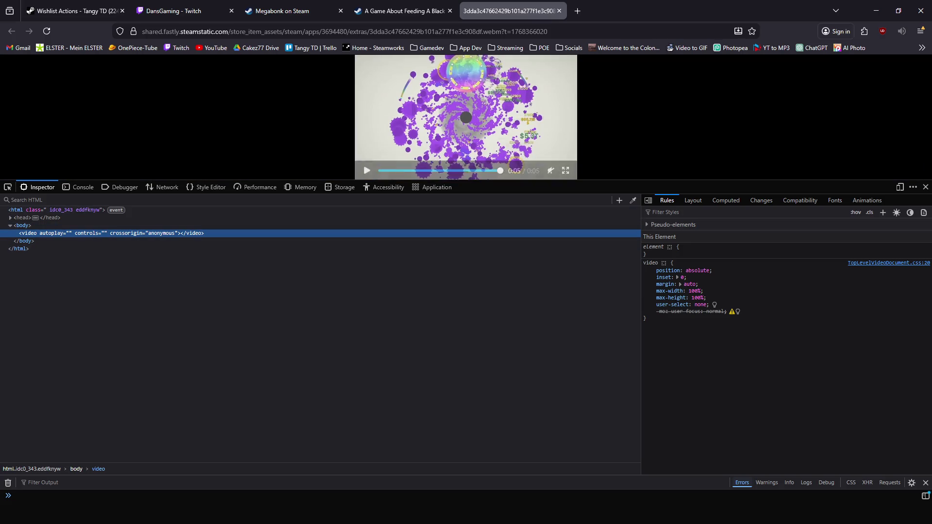
- Save the clip as a .webm file into Downloads
right_click(479, 109)
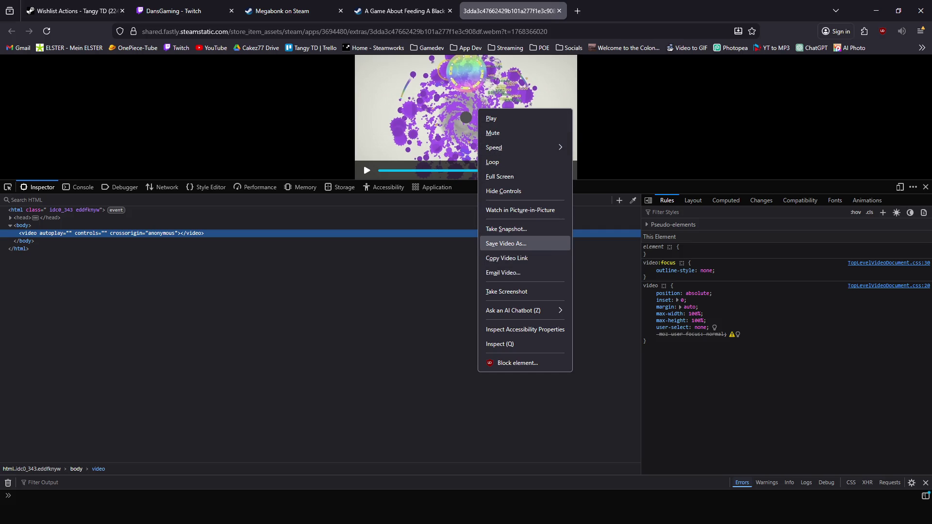
key(Return)
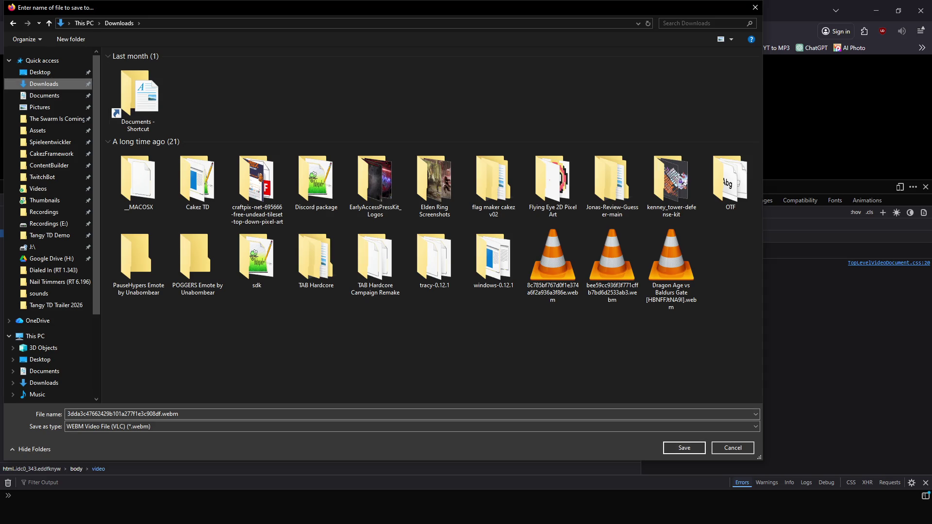
key(Return)
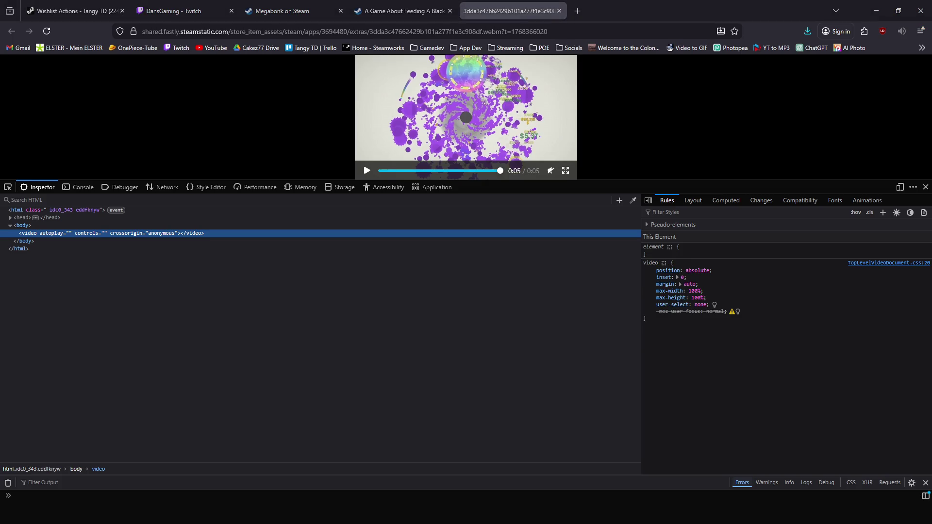
- Open Properties for the saved black hole .webm clip in the Downloads folder
key(super+e)
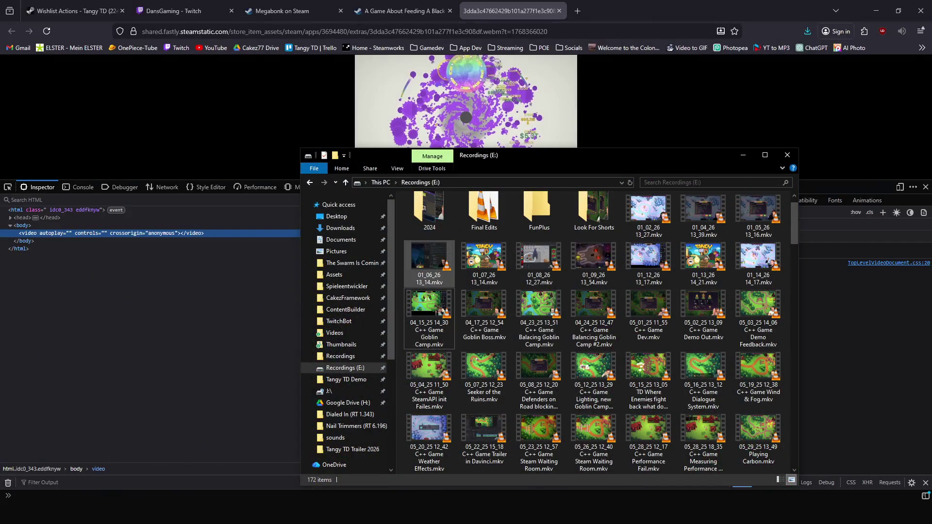
click(340, 227)
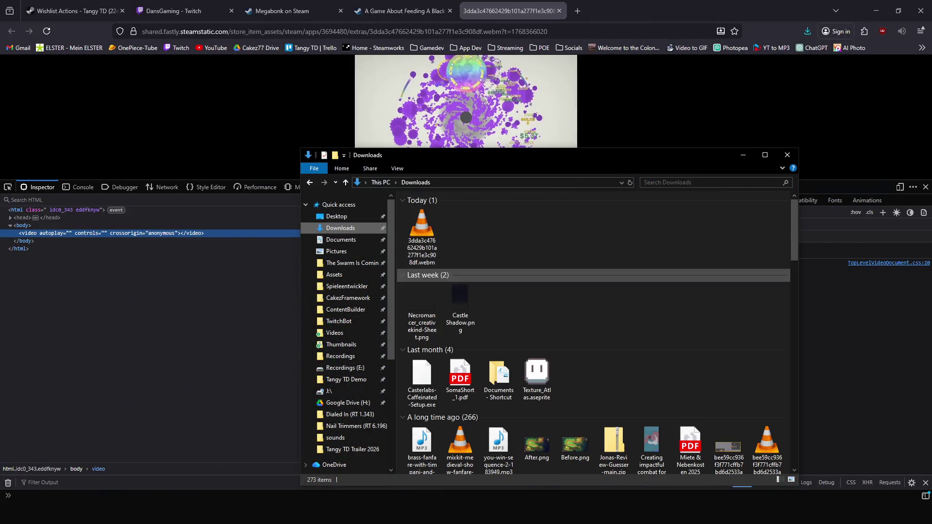
right_click(427, 229)
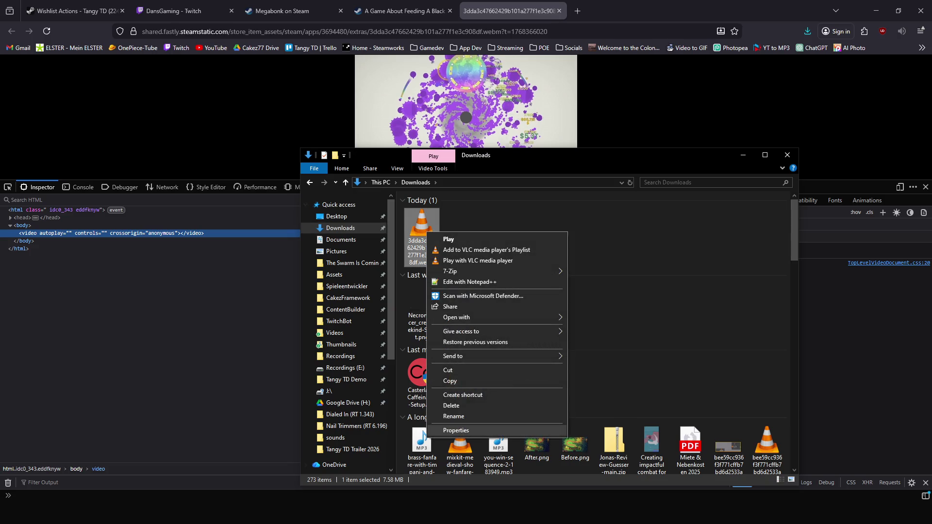
click(452, 431)
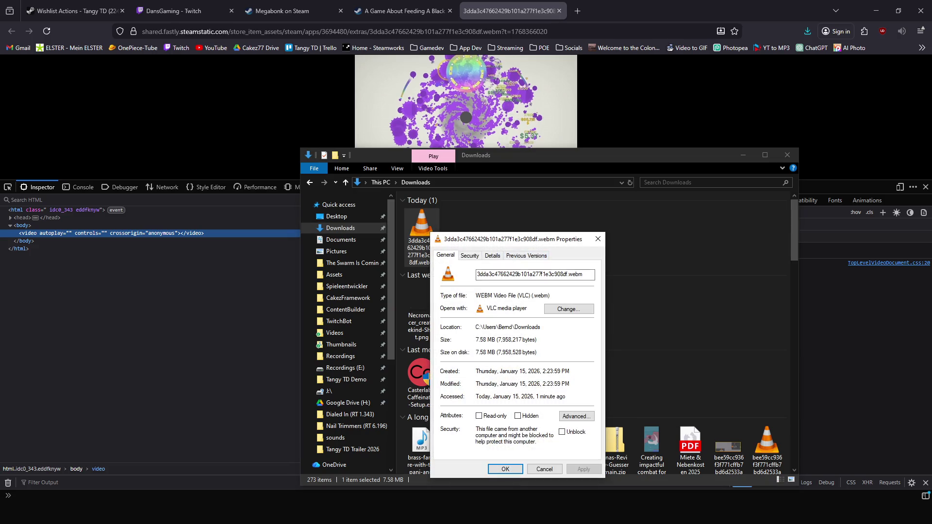
drag(515, 239, 440, 191)
- Review the clip's Security, Details, Previous Versions and General tabs, confirming 7.58 MB and 5 seconds
click(395, 208)
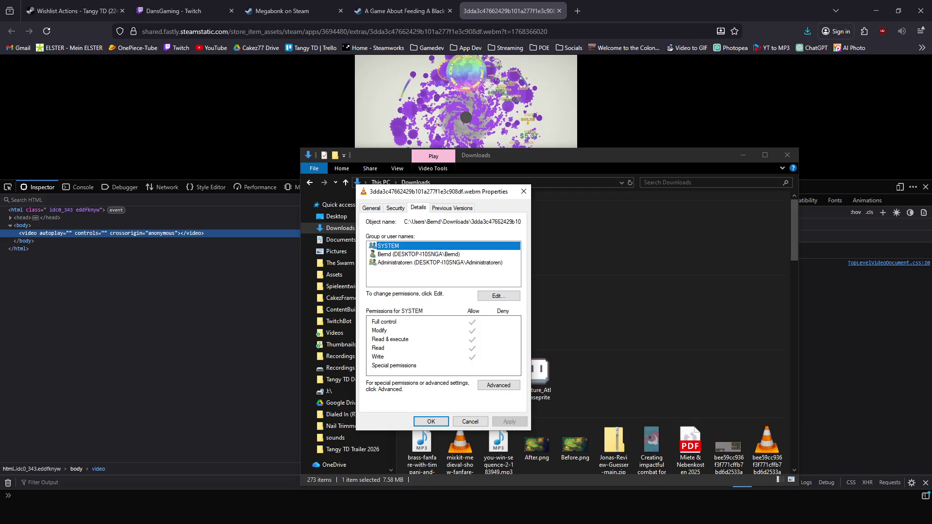
click(418, 208)
scroll(440, 306, down, 10)
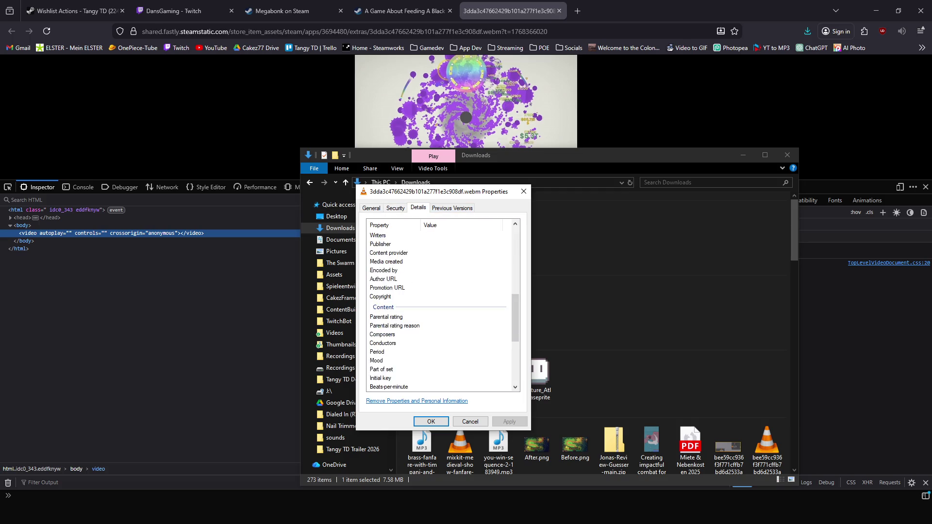
click(381, 330)
scroll(439, 306, up, 10)
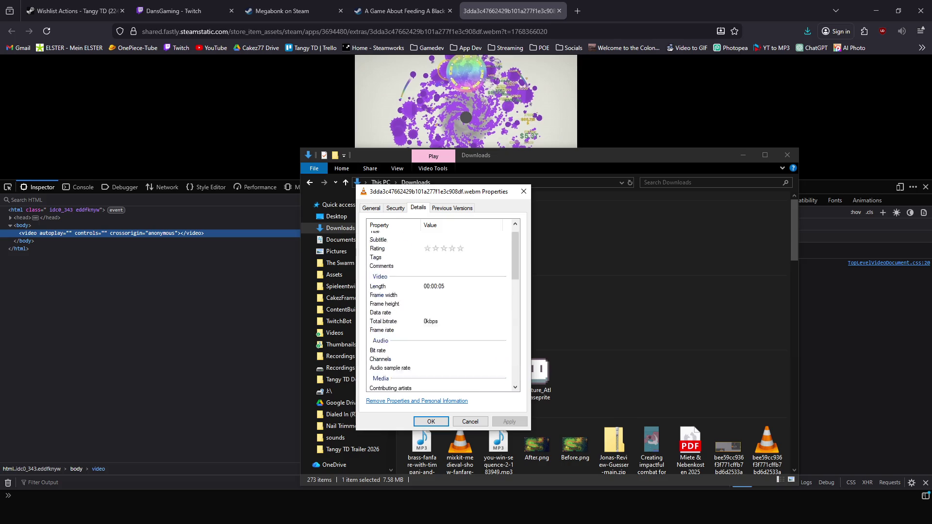
key(ctrl+Tab)
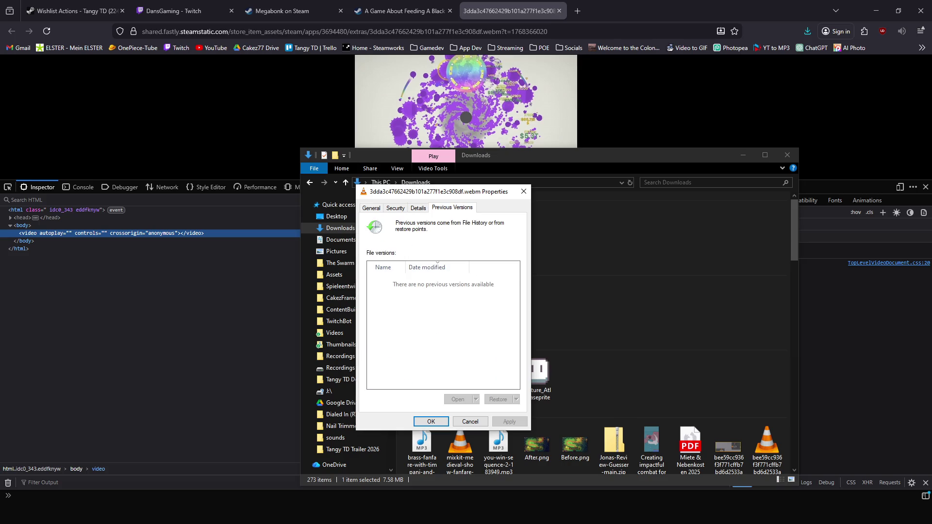
key(ctrl+Tab)
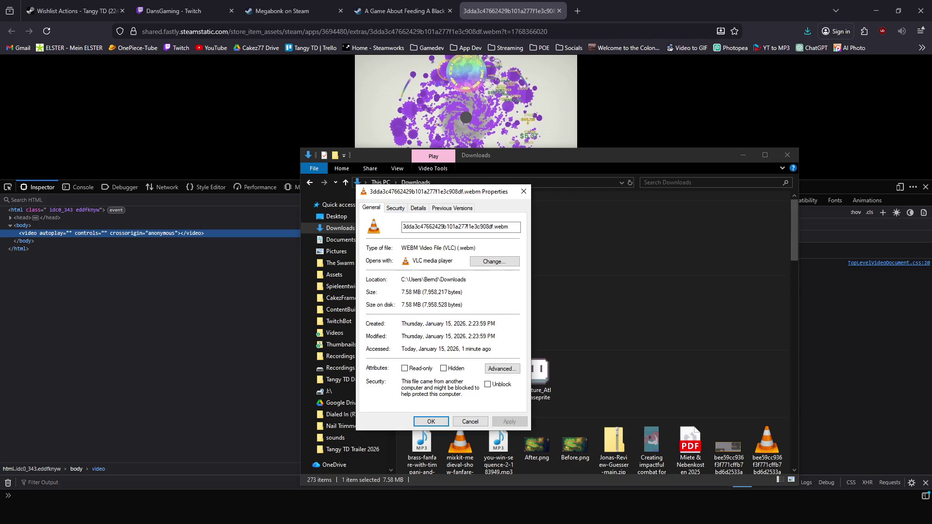
key(ctrl+Tab)
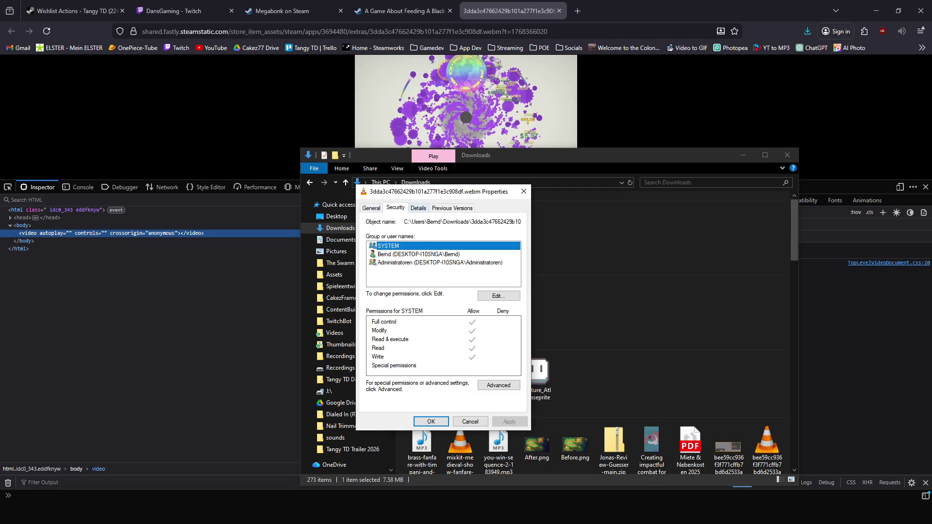
key(ctrl+Tab)
- Close the properties and play the black hole clip in VLC media player
scroll(443, 306, down, 5)
scroll(443, 306, up, 5)
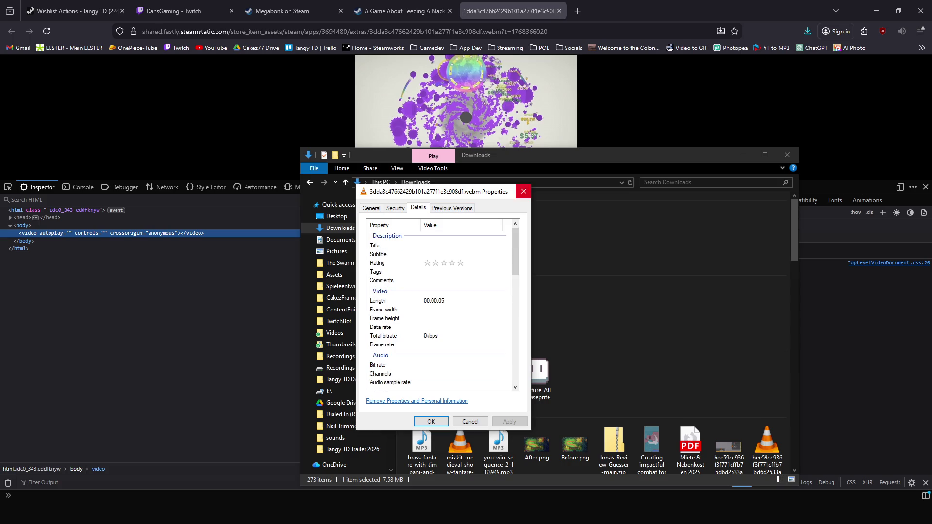
key(Escape)
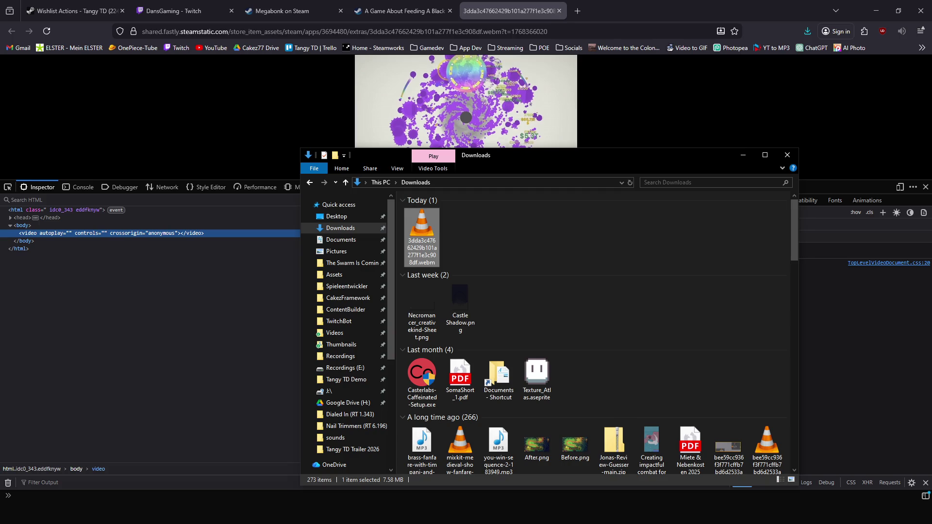
key(Return)
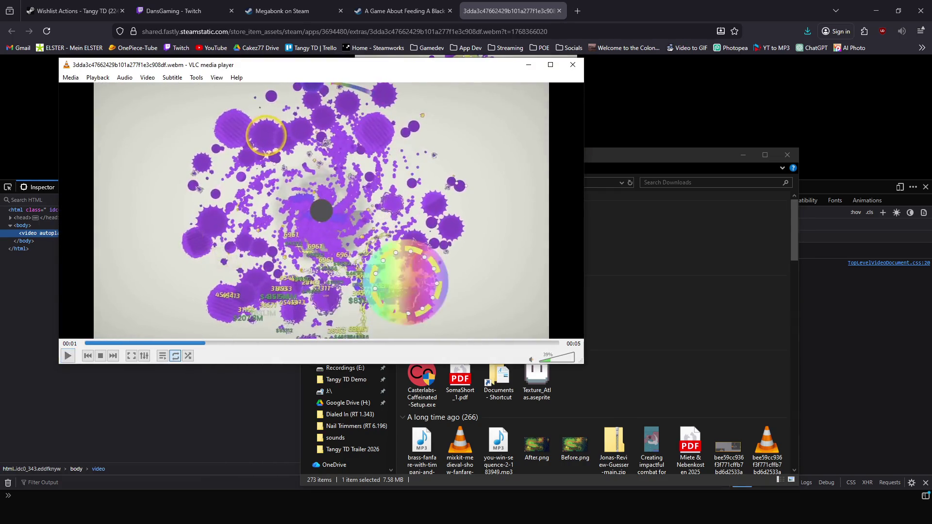
- Show the clip's codec details in VLC (VP9, 1170x658, 60 fps), then return to the Black Hole store page
key(alt+o)
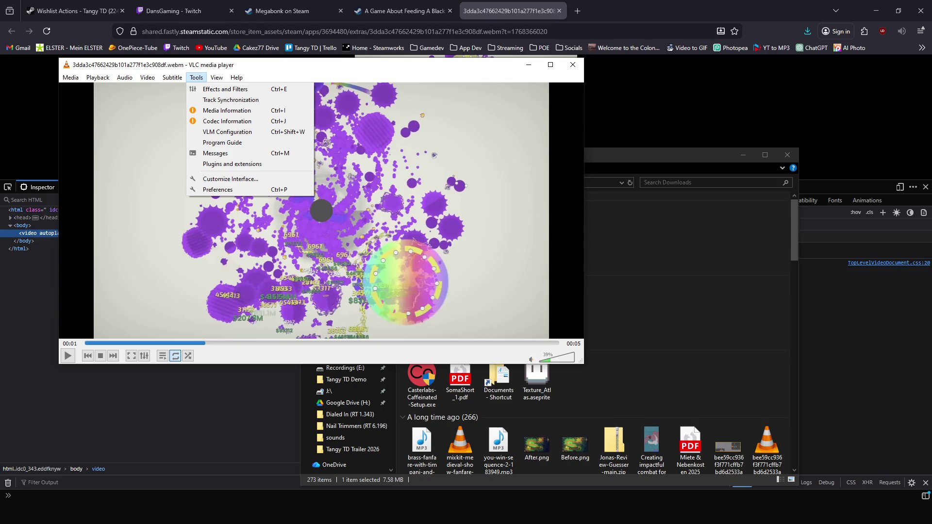
key(Escape)
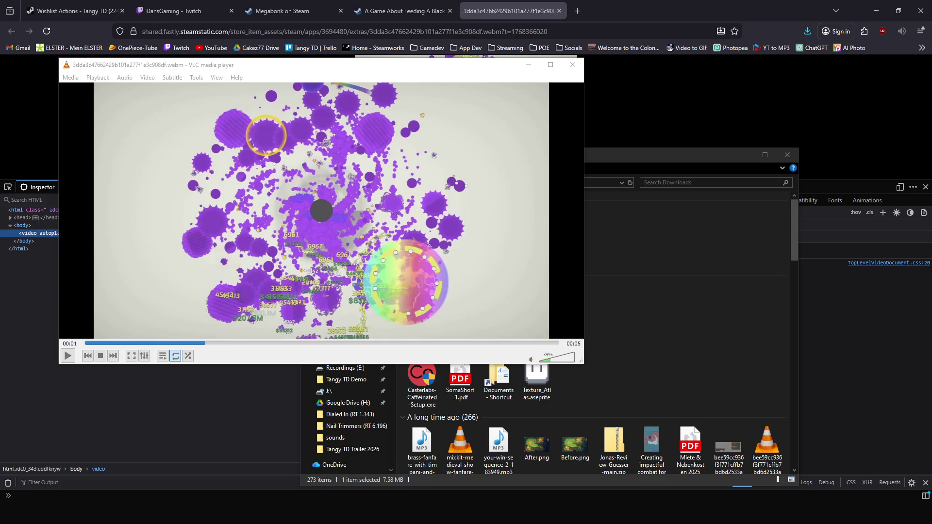
key(ctrl+j)
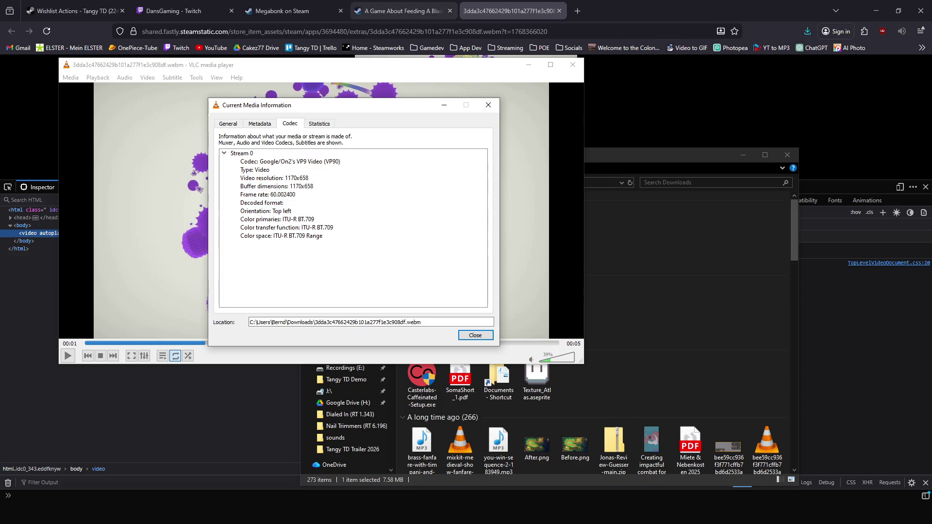
click(403, 11)
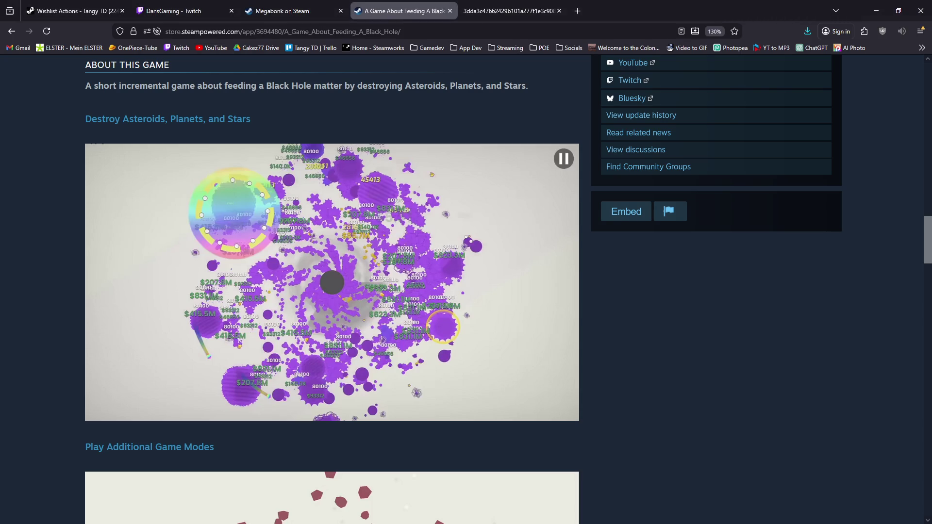
click(279, 11)
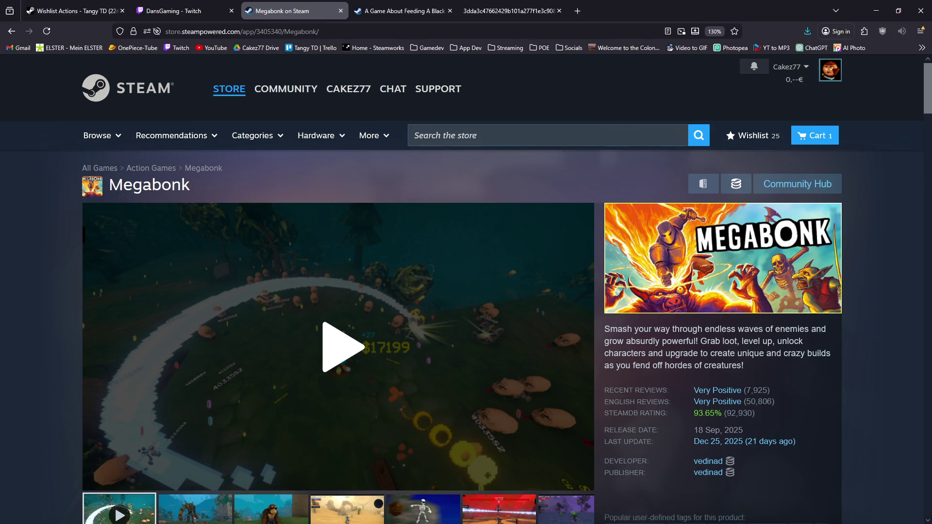
scroll(466, 291, down, 15)
scroll(466, 291, up, 3)
scroll(399, 284, down, 15)
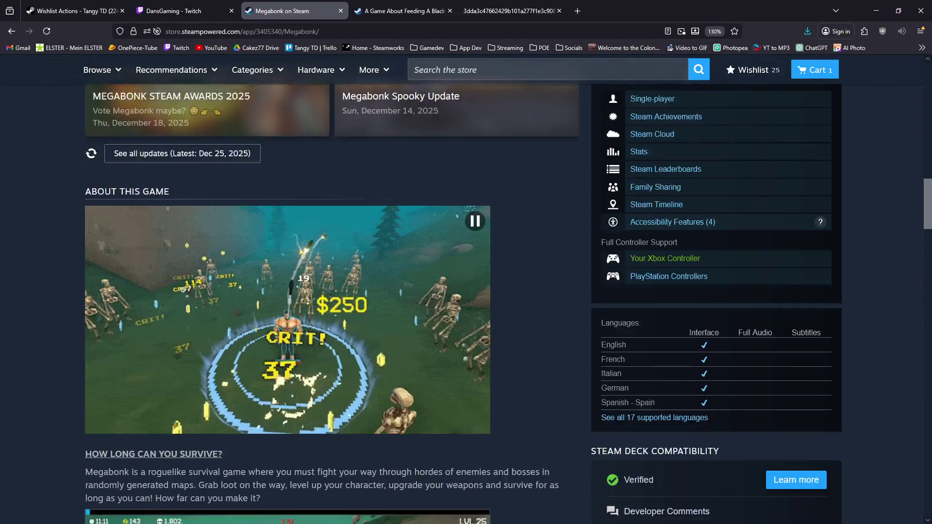
scroll(364, 271, up, 15)
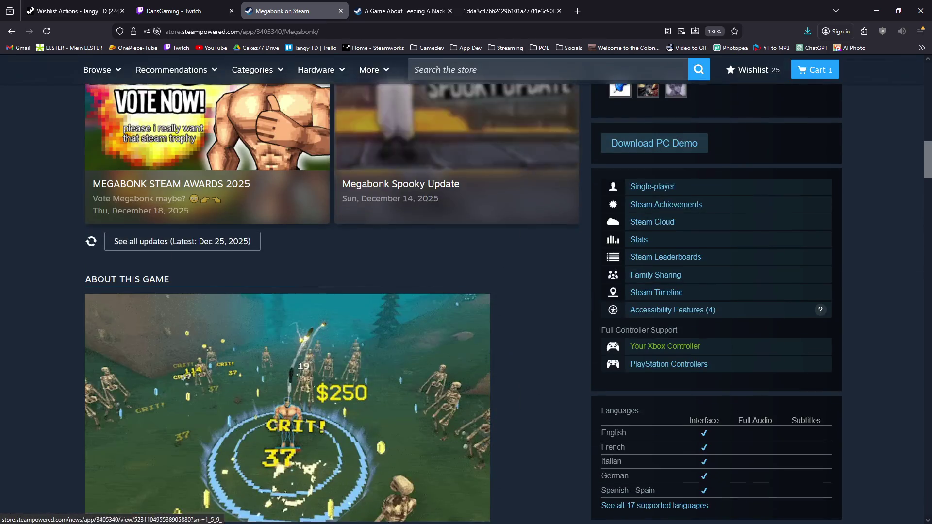
key(ctrl+Tab)
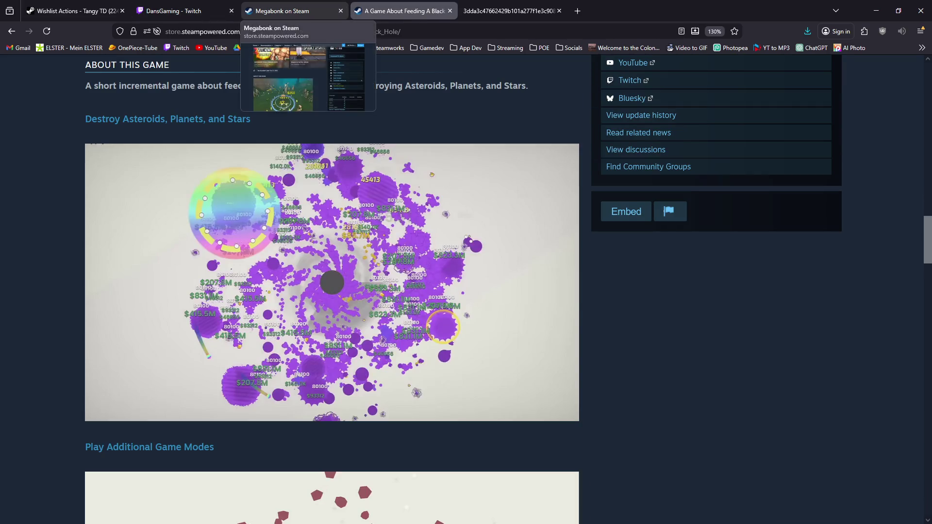
click(292, 11)
click(403, 11)
scroll(340, 243, up, 4)
scroll(370, 194, down, 10)
scroll(369, 194, up, 15)
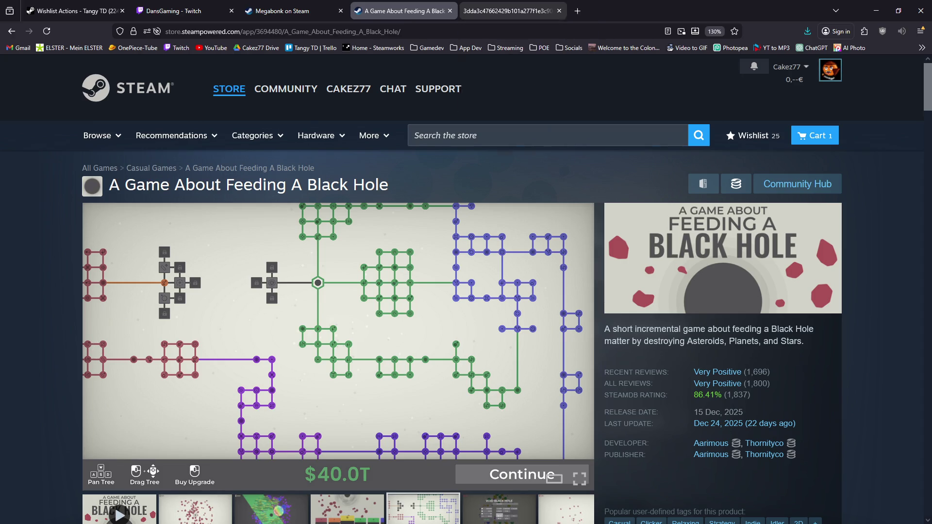
click(507, 11)
key(ctrl+l)
- Search the web for Steam and open the Welcome to Steam store front
text(stea,)
key(Return)
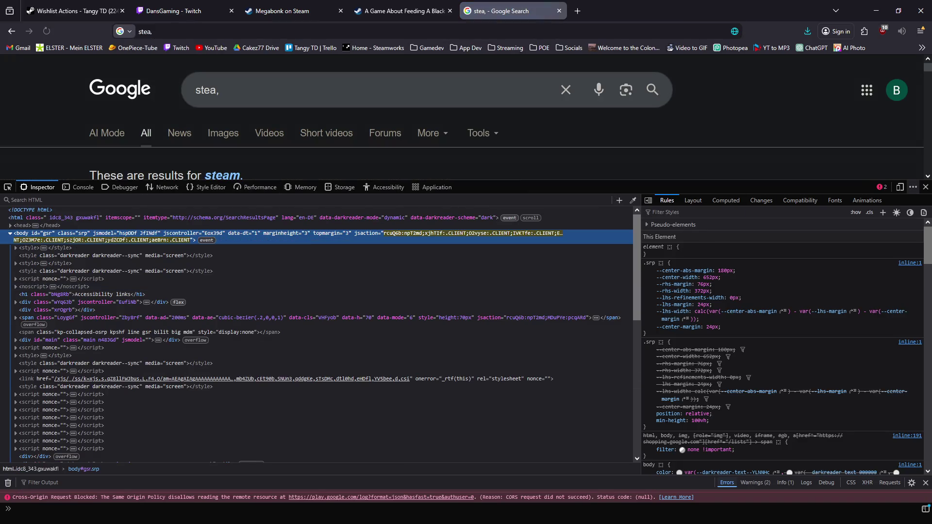
click(925, 188)
click(145, 250)
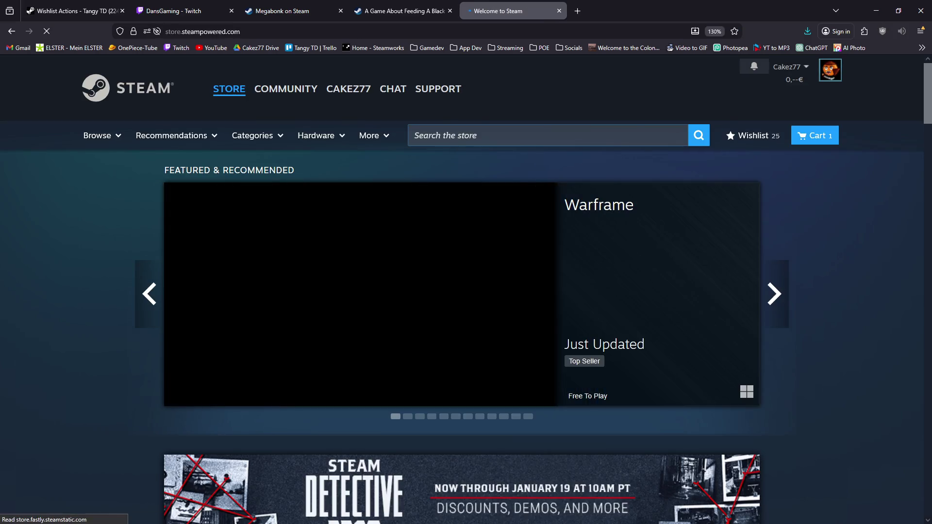
scroll(466, 291, down, 15)
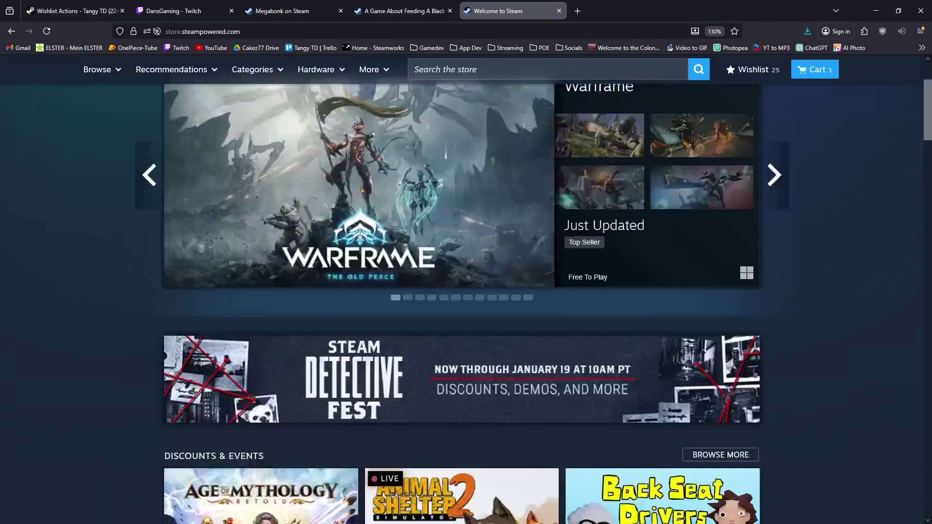
scroll(466, 291, down, 3)
scroll(466, 291, up, 4)
scroll(466, 291, down, 15)
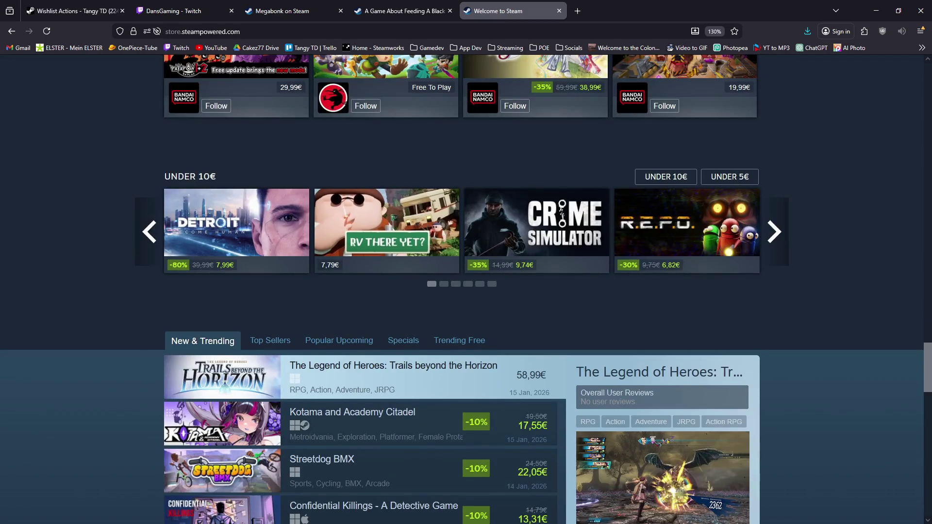
middle_click(51, 465)
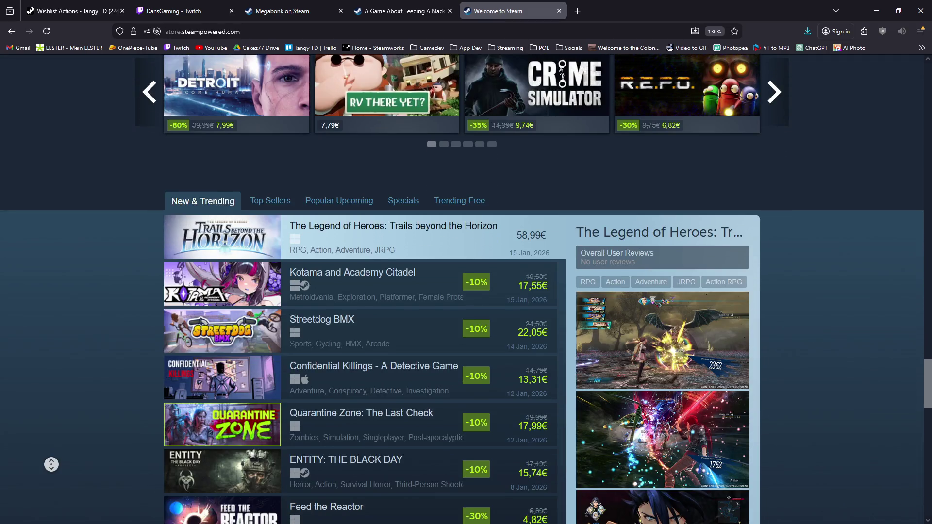
- Search the store for terraria and browse the Terraria store page
click(486, 136)
text(terraria)
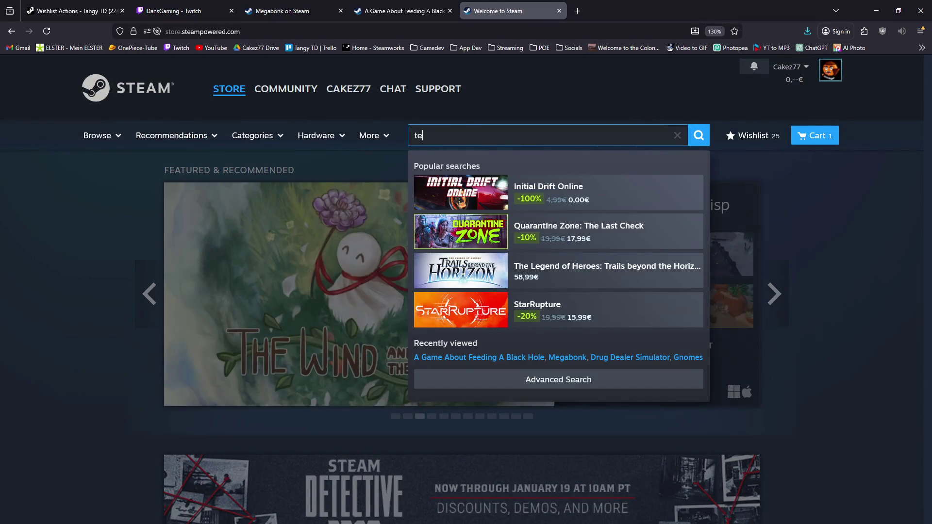
key(Return)
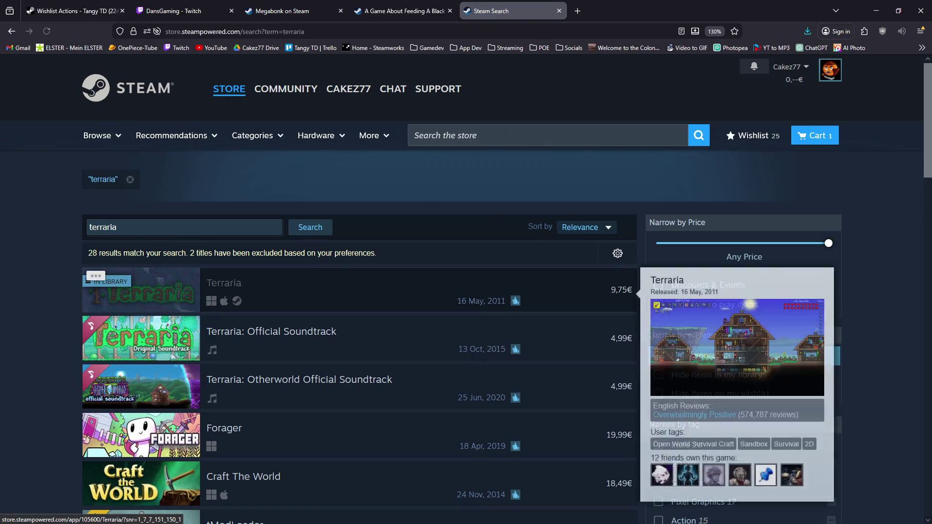
click(141, 290)
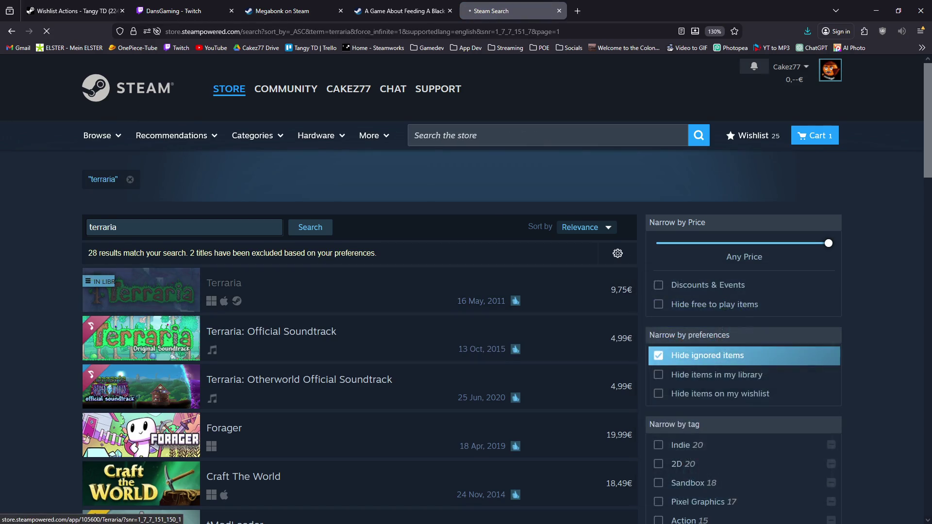
scroll(208, 88, down, 20)
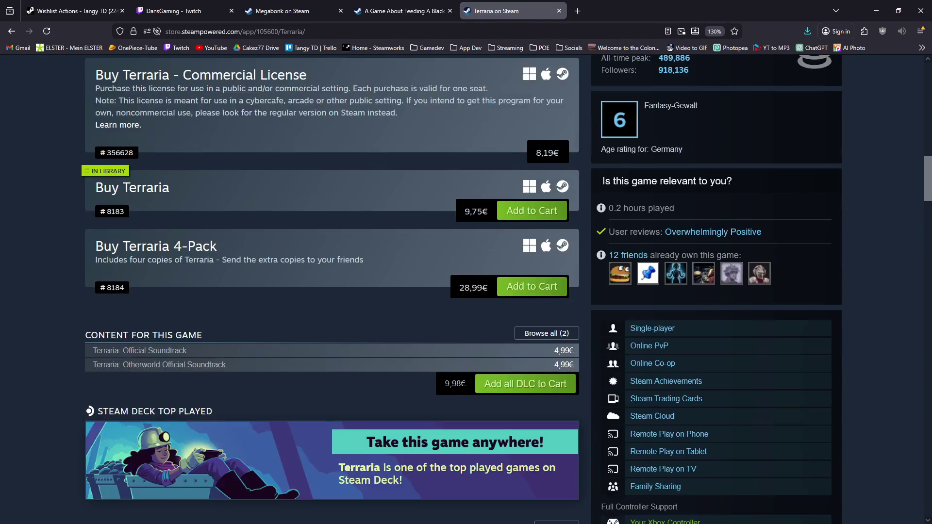
scroll(209, 88, down, 4)
scroll(209, 87, up, 6)
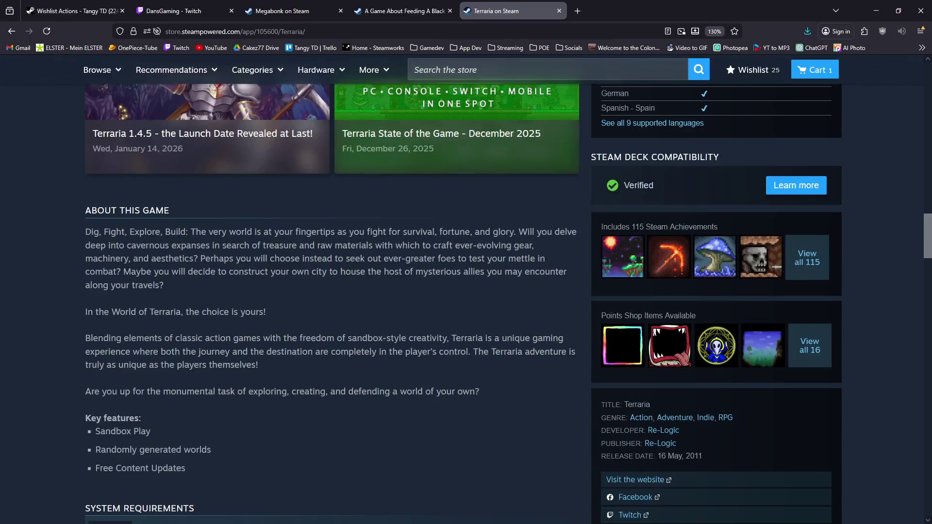
scroll(461, 292, down, 6)
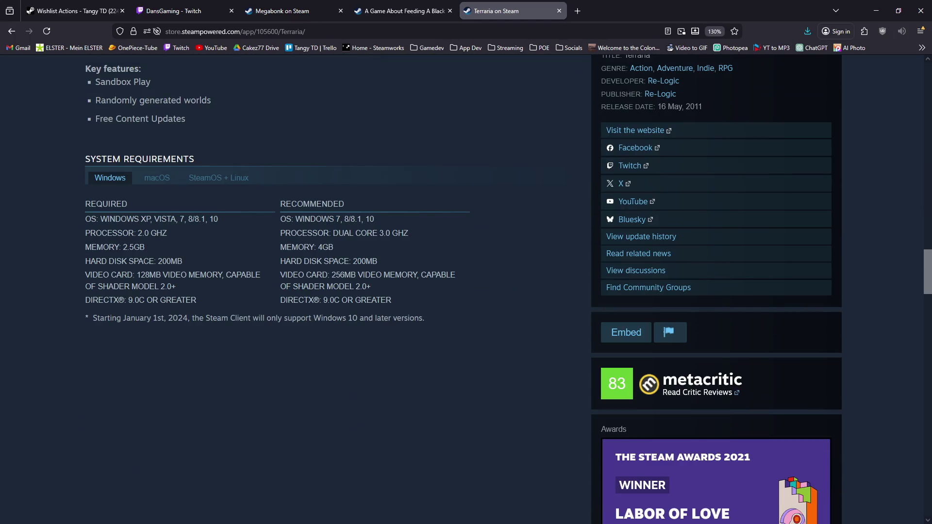
scroll(330, 291, up, 11)
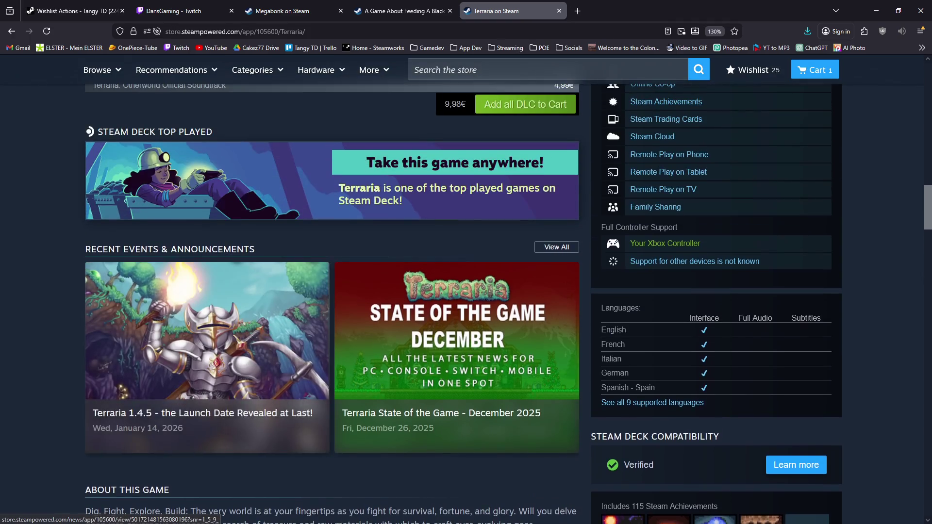
scroll(330, 291, up, 15)
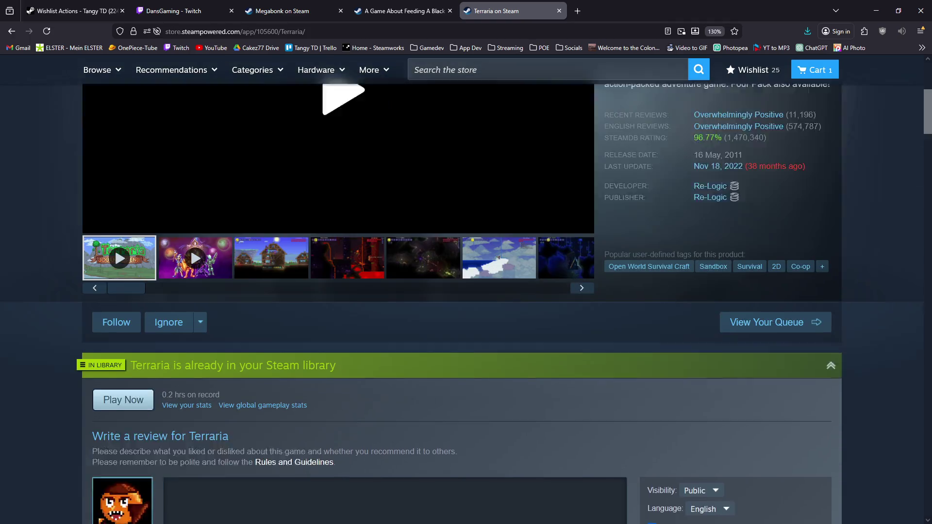
scroll(330, 292, up, 5)
- Search the store for stardew valley and browse the Stardew Valley page
click(485, 135)
text(s)
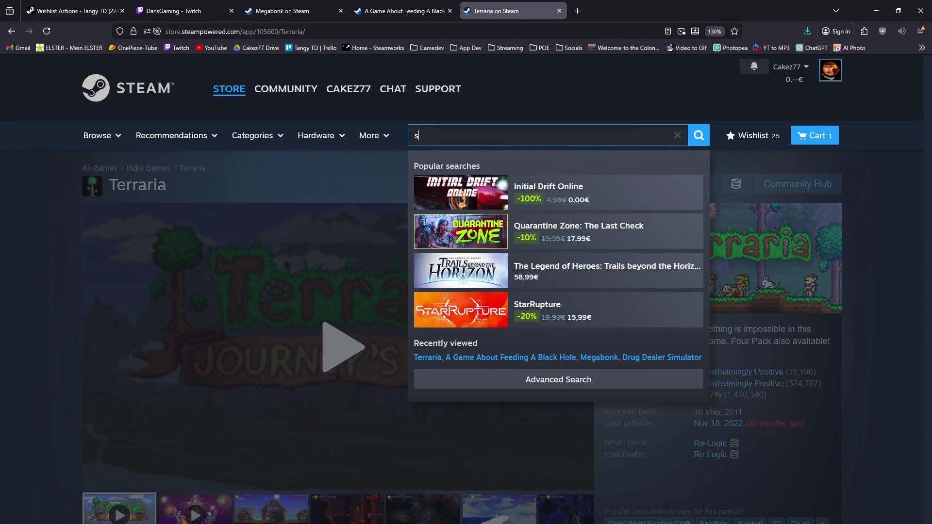
text(dew valley)
key(Return)
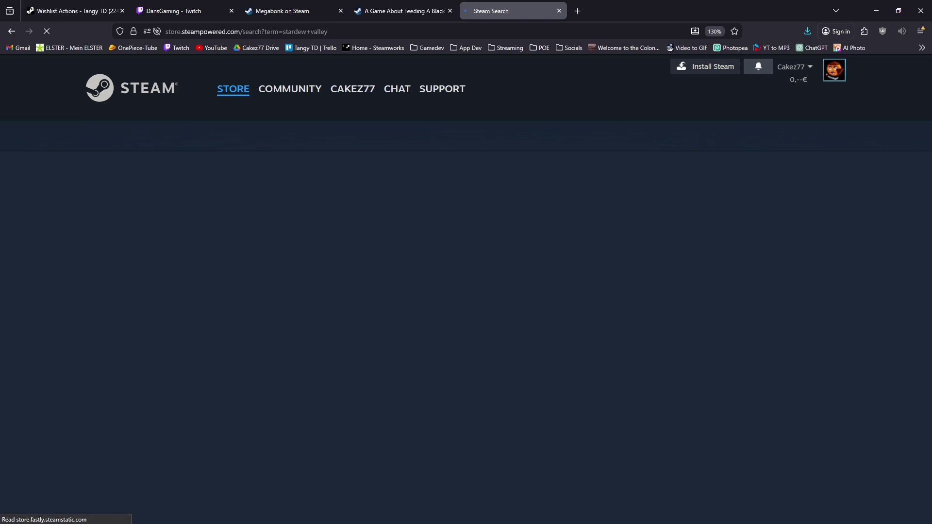
scroll(340, 165, down, 10)
scroll(340, 292, up, 10)
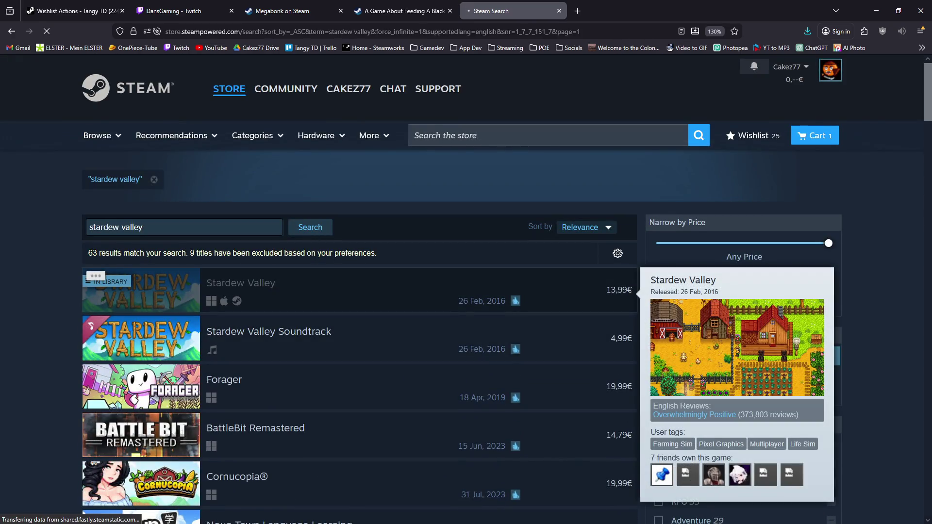
click(292, 290)
scroll(340, 291, down, 15)
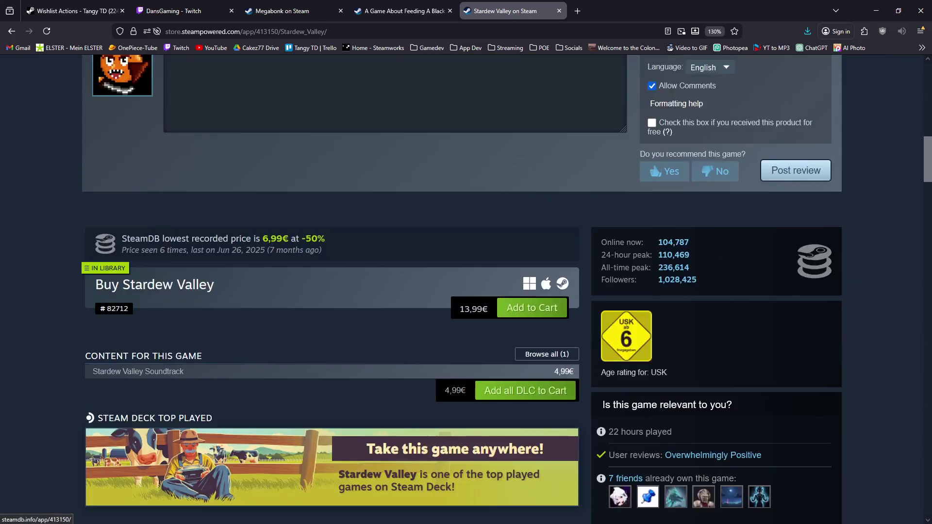
scroll(194, 248, down, 10)
scroll(194, 248, up, 4)
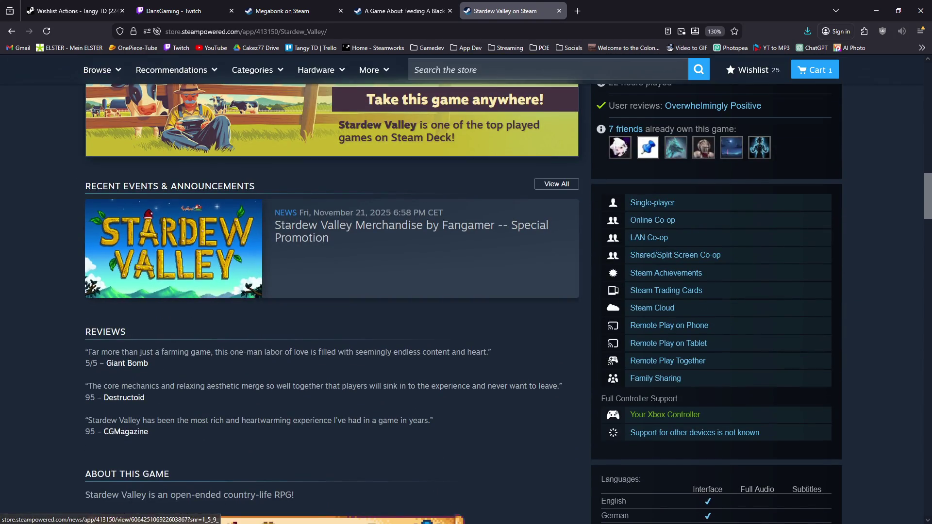
scroll(466, 292, down, 12)
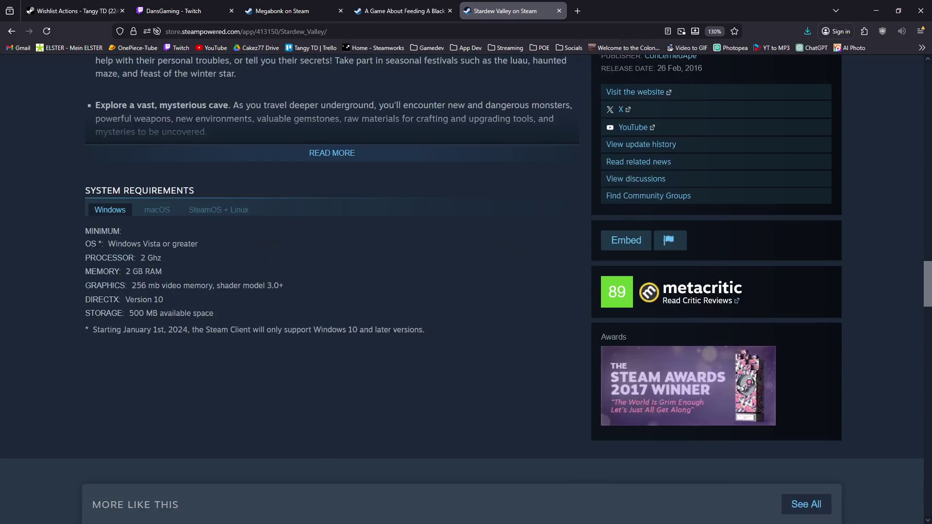
scroll(466, 292, up, 20)
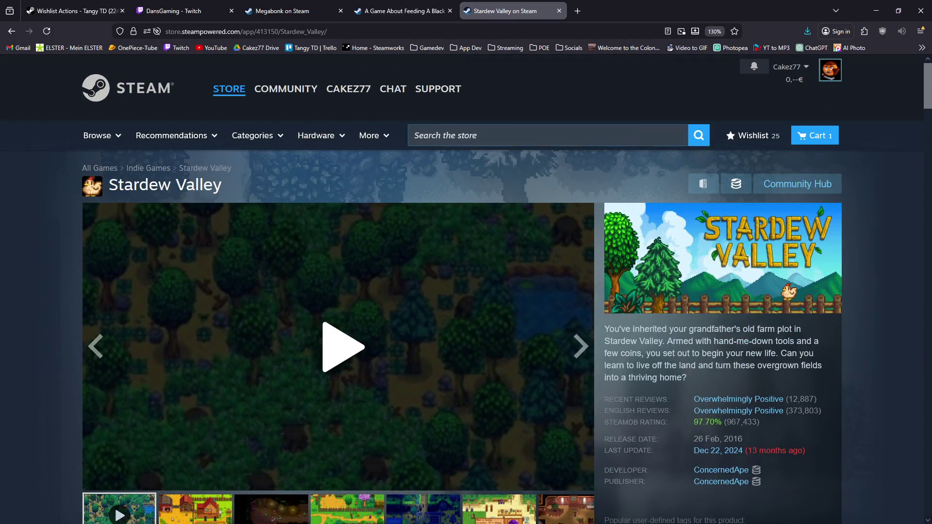
click(486, 135)
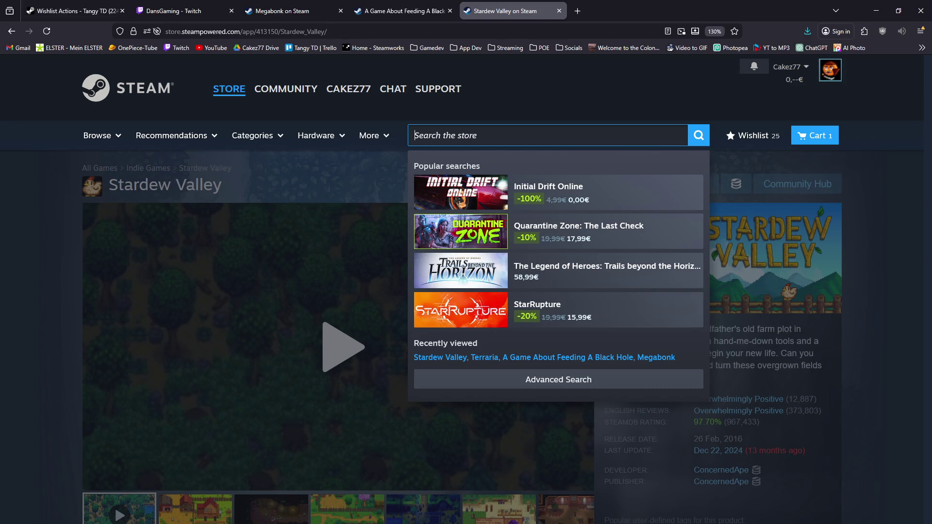
- Search relic guardian, view the Relic Guardian - Tower Defense page, then open the store front in a new tab
text(rel)
text(an)
key(Return)
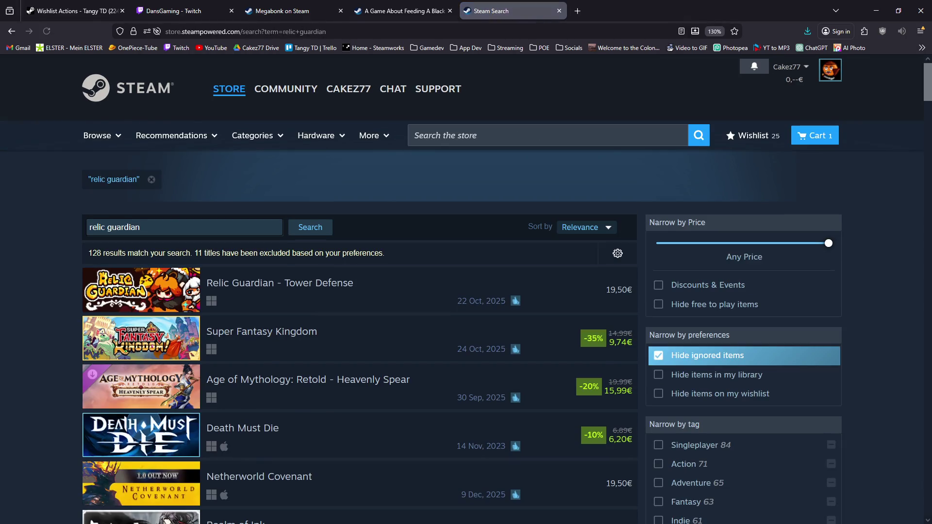
click(141, 289)
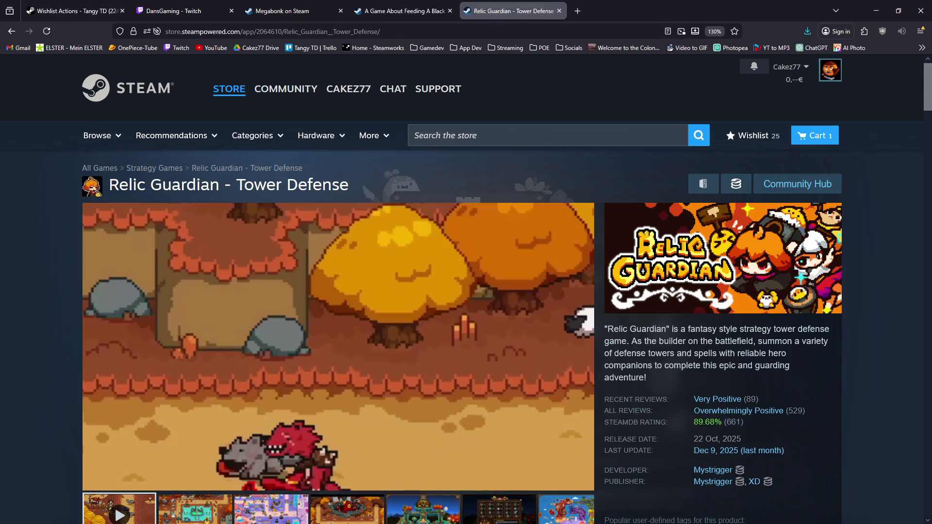
scroll(466, 291, down, 15)
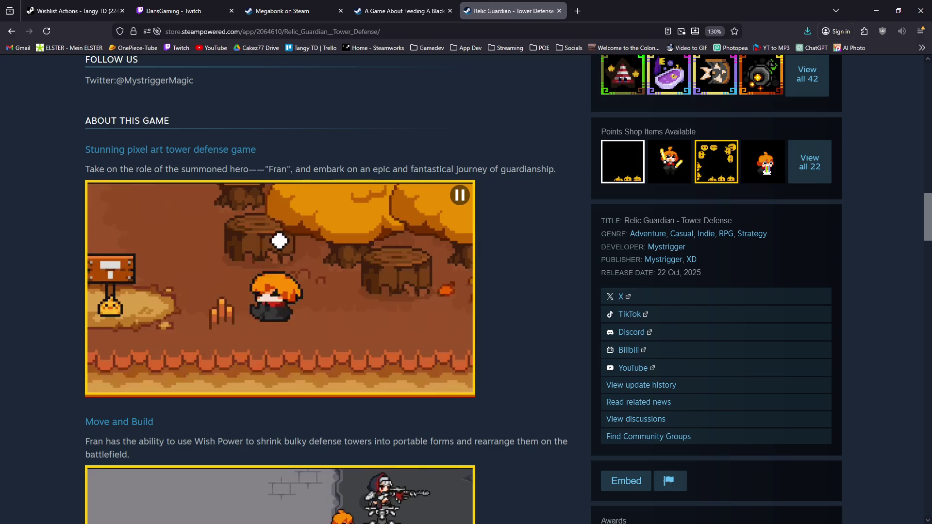
scroll(339, 268, up, 15)
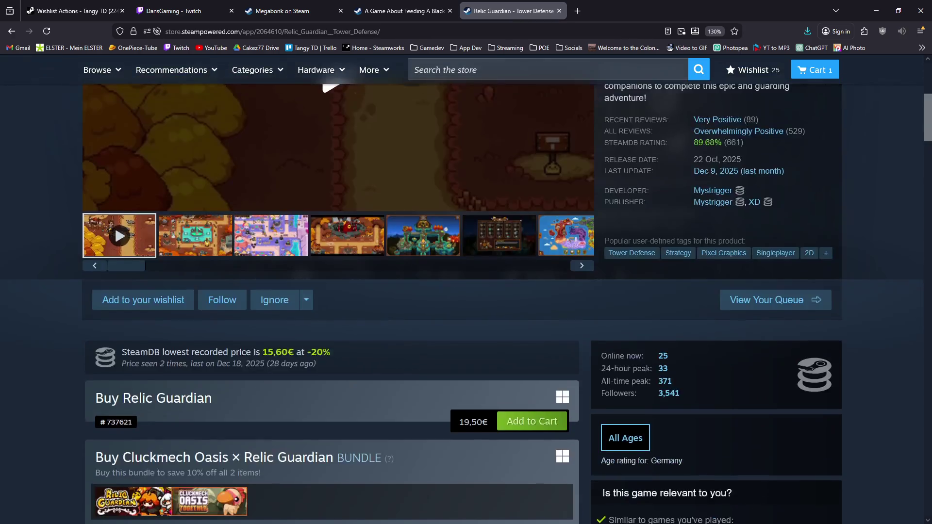
middle_click(229, 88)
key(ctrl+Tab)
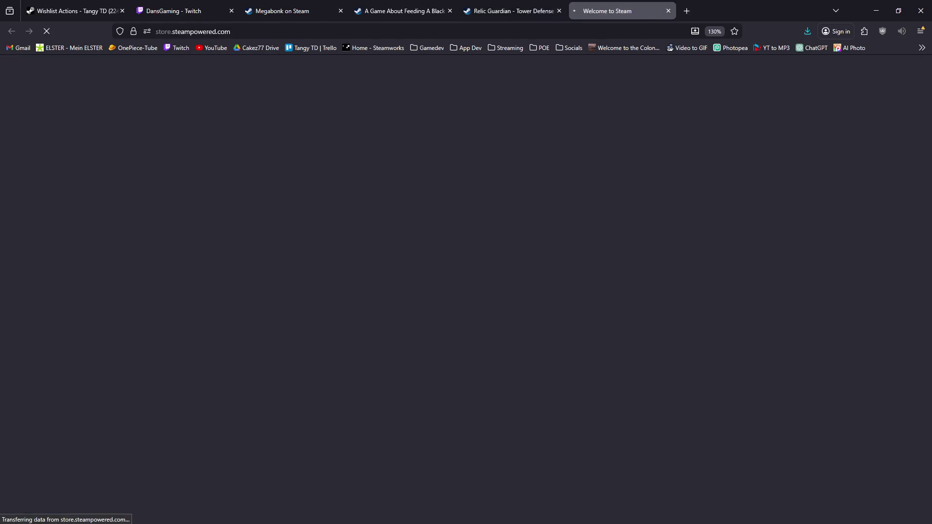
- Search the store for tangy td and open the Tangy TD page
click(437, 135)
text(st)
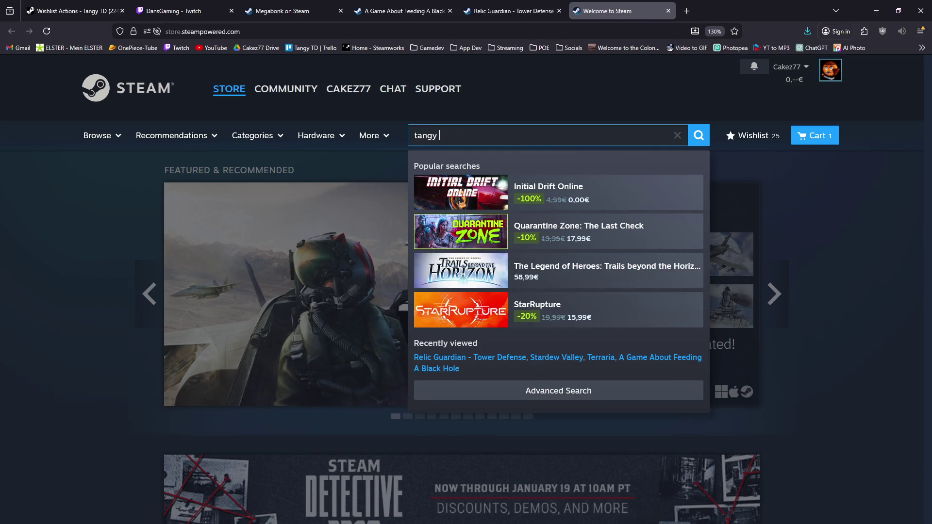
key(BackSpace)
key(BackSpace)
text(td)
key(Return)
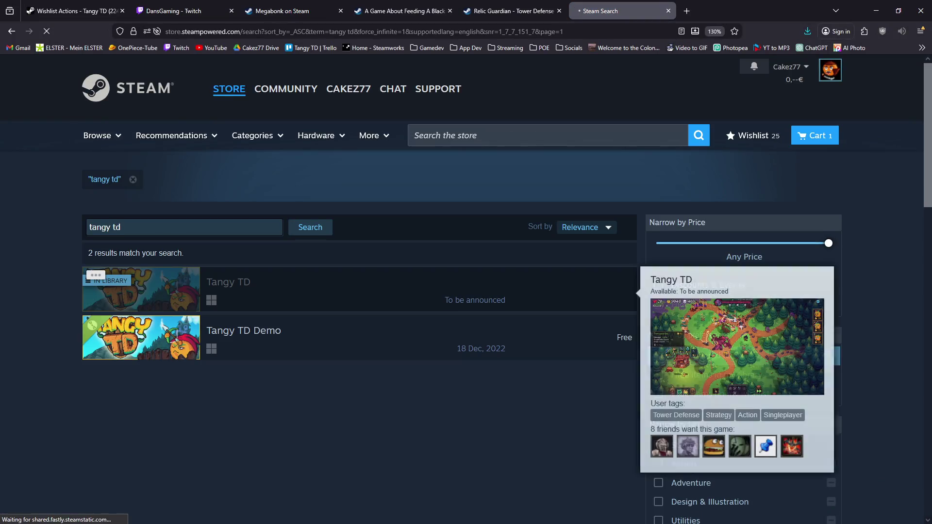
click(534, 285)
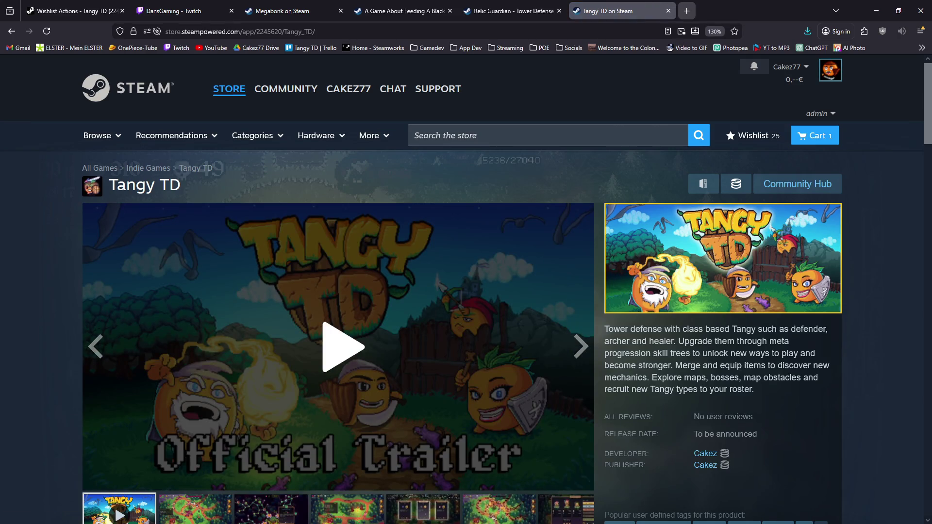
- In a new tab, web-search 'the drifter steam' and expand The Drifter's full store description
key(ctrl+t)
text(the drifter)
key(BackSpace)
key(BackSpace)
text(steam)
key(Return)
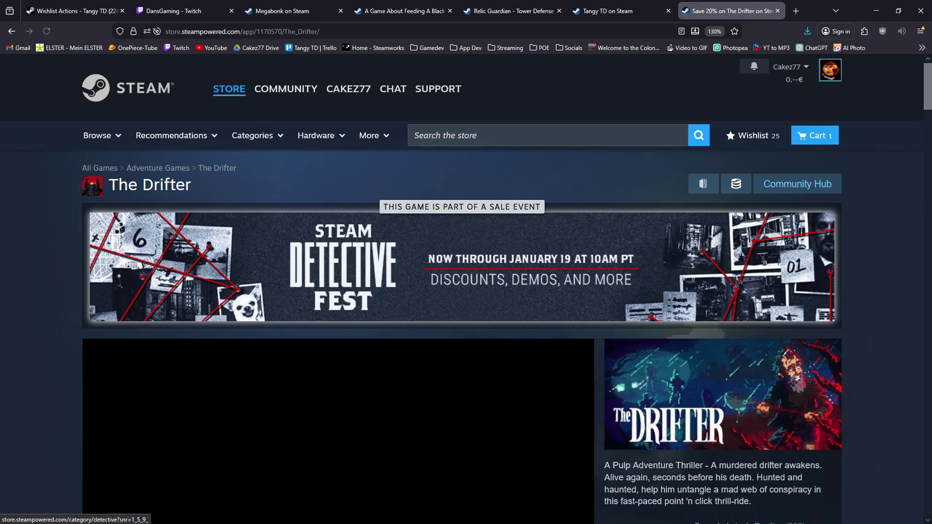
scroll(461, 291, down, 4)
scroll(718, 233, down, 2)
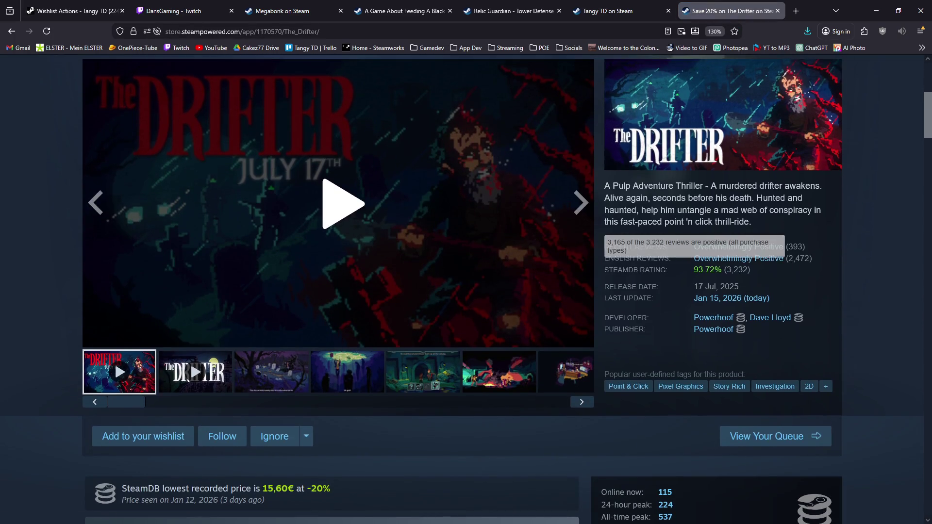
scroll(719, 233, down, 12)
scroll(461, 291, down, 12)
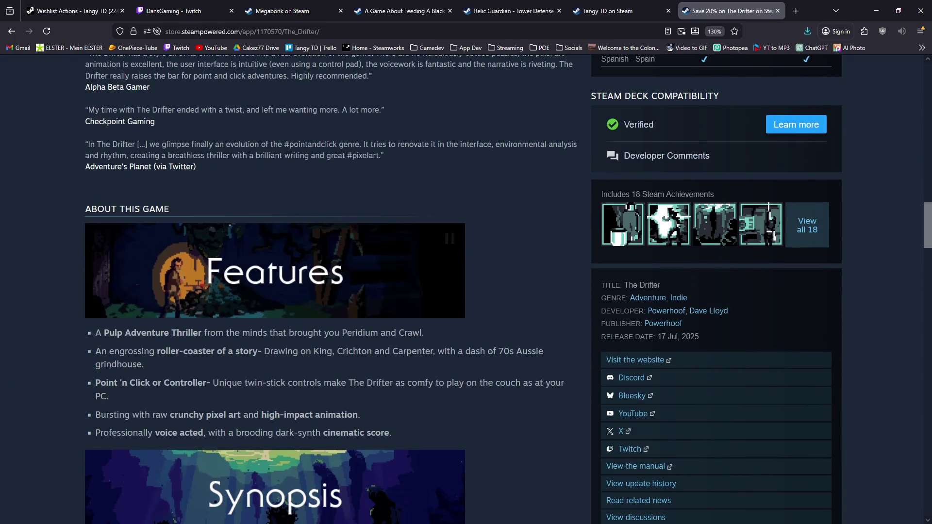
scroll(461, 291, down, 3)
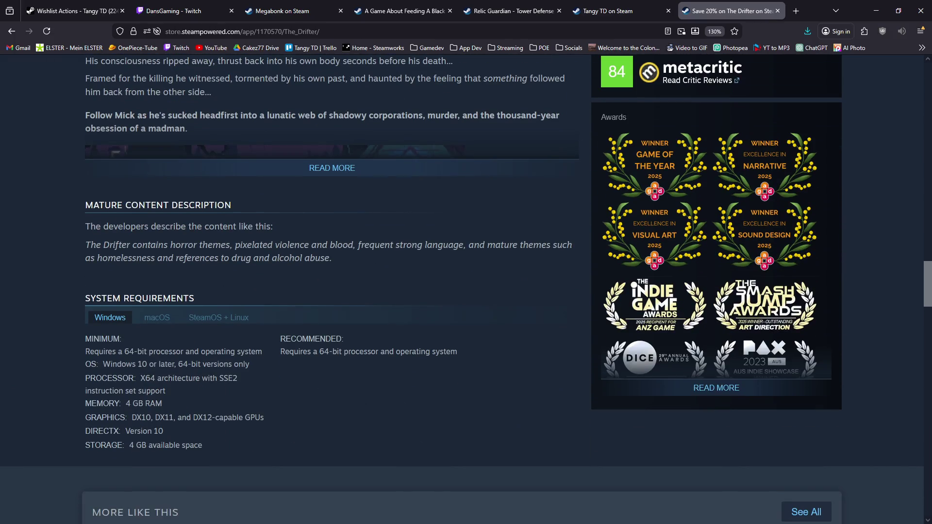
click(332, 167)
scroll(115, 291, up, 15)
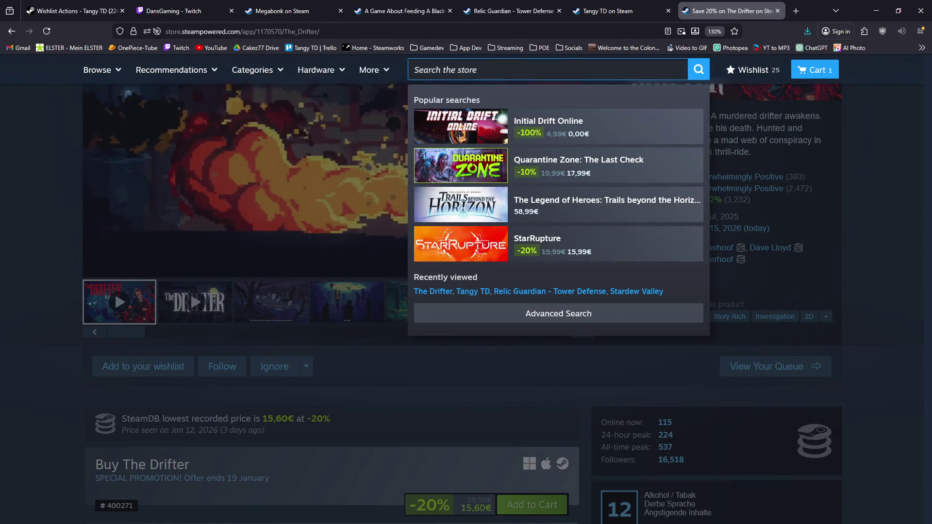
- Search Necesse, open its store page, and scroll to the About This Game gameplay clip
text(Necesse)
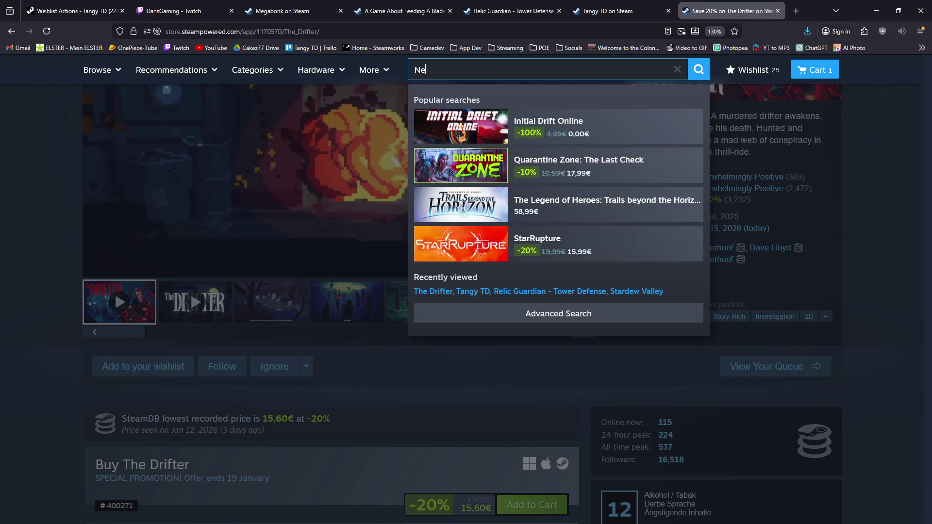
key(Return)
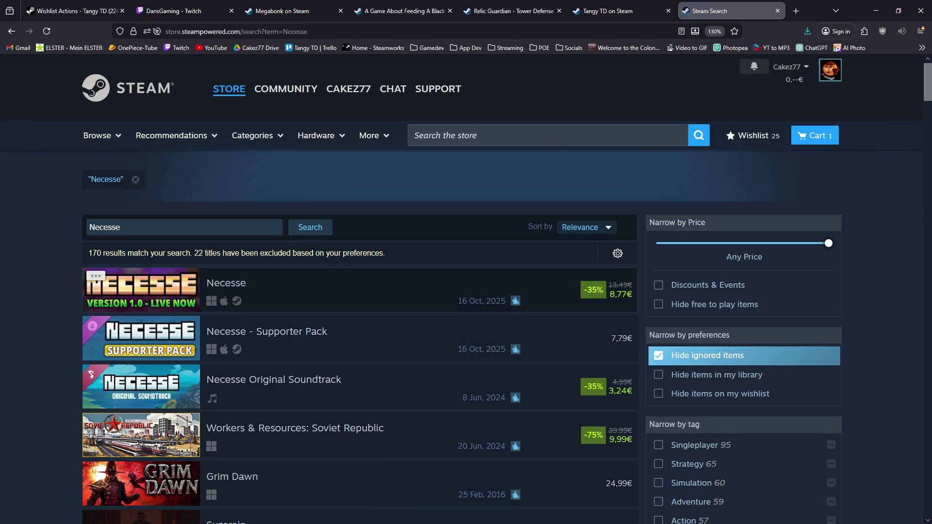
click(388, 290)
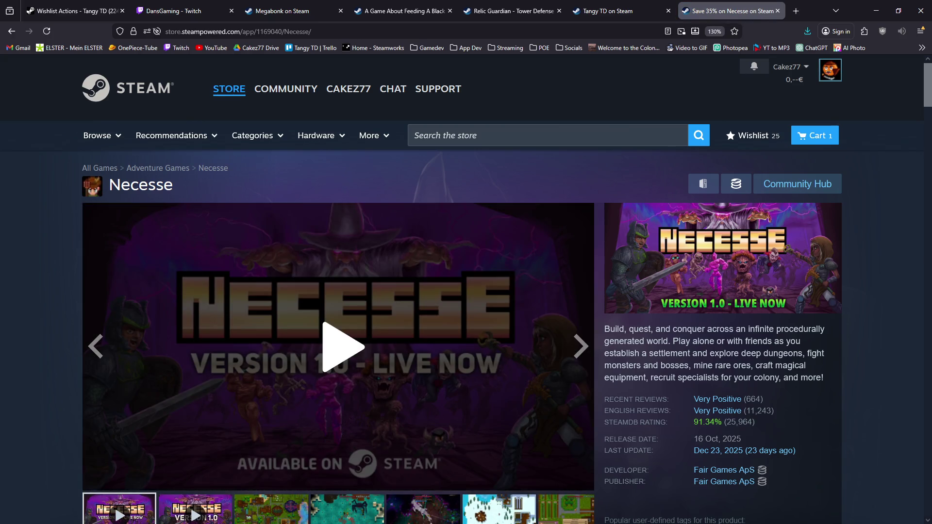
scroll(466, 292, down, 3)
scroll(466, 291, down, 20)
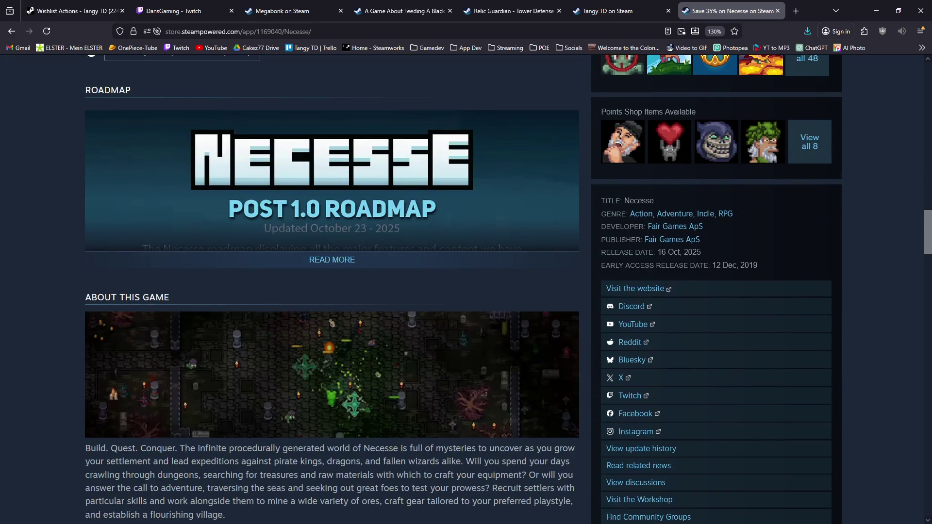
scroll(466, 291, down, 4)
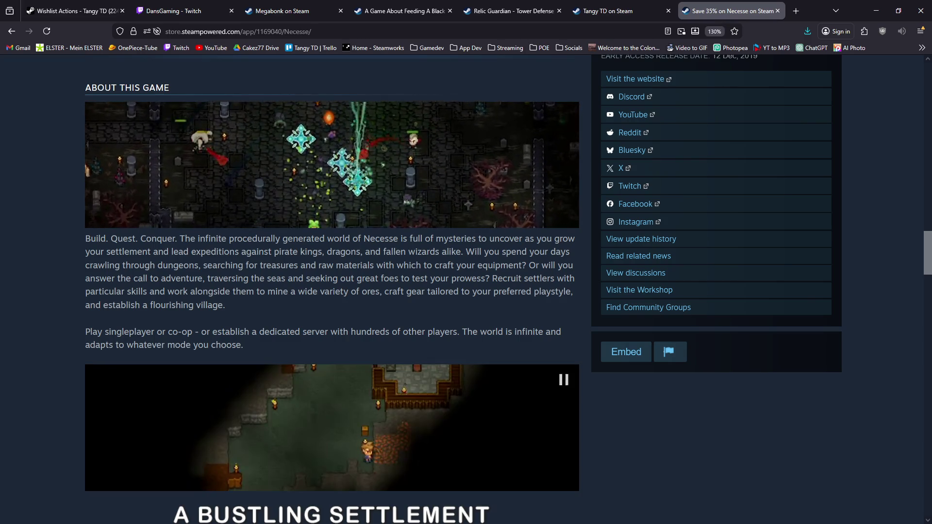
right_click(348, 168)
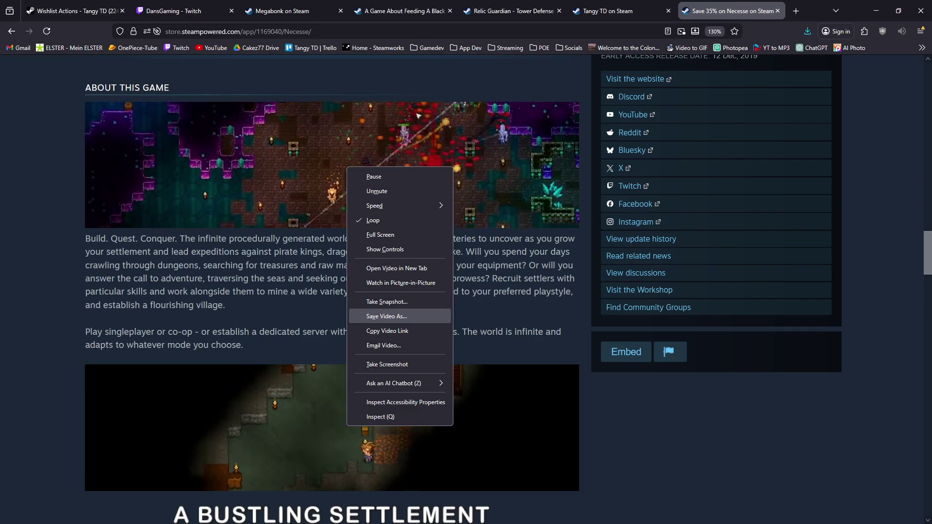
- Save Necesse's gameplay clip as a .webm video in Downloads
click(387, 316)
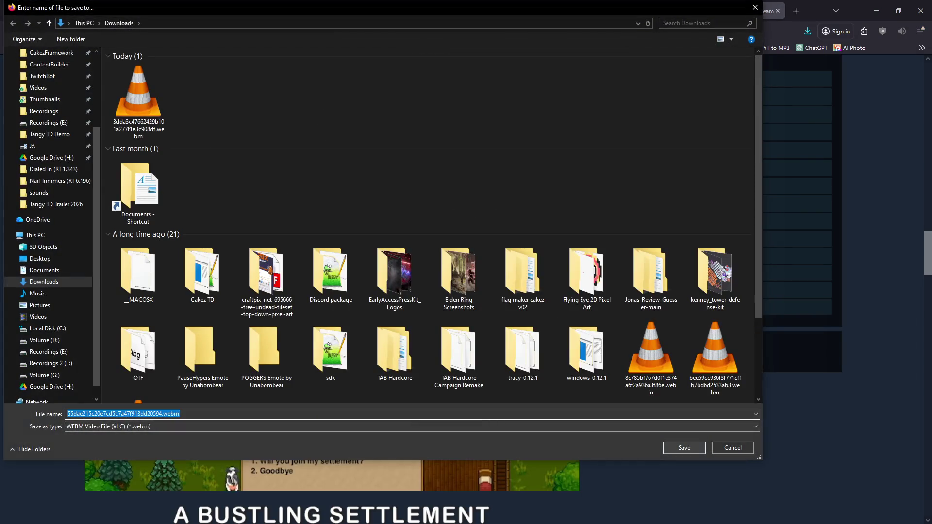
click(685, 448)
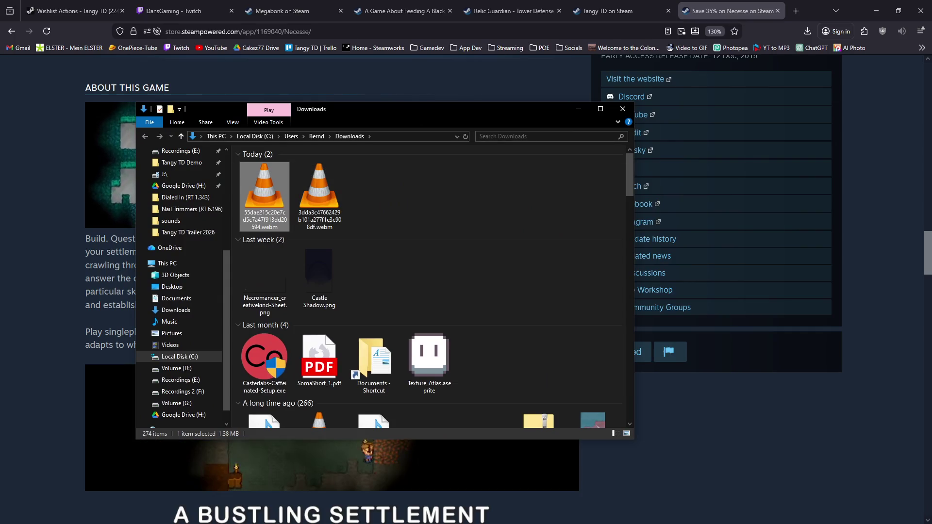
- Play the saved Necesse clip in VLC, pausing it at 00:08
key(Return)
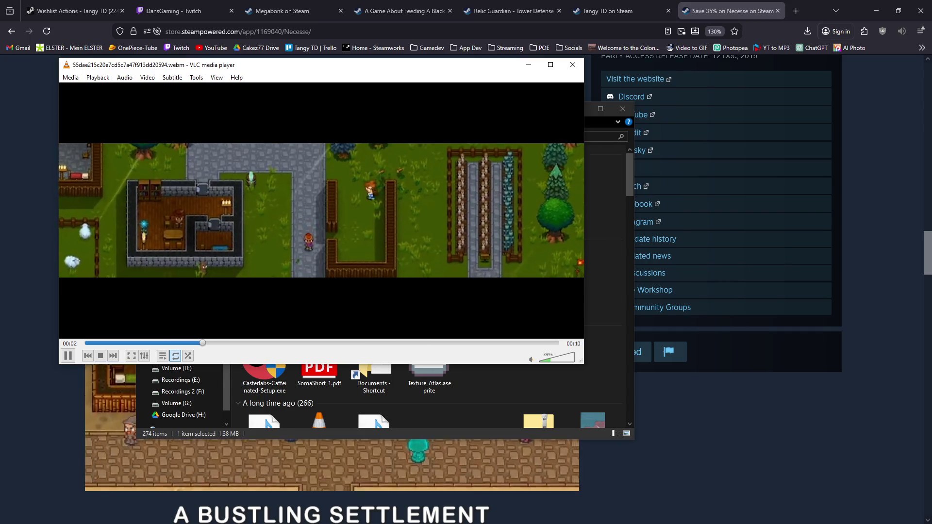
key(space)
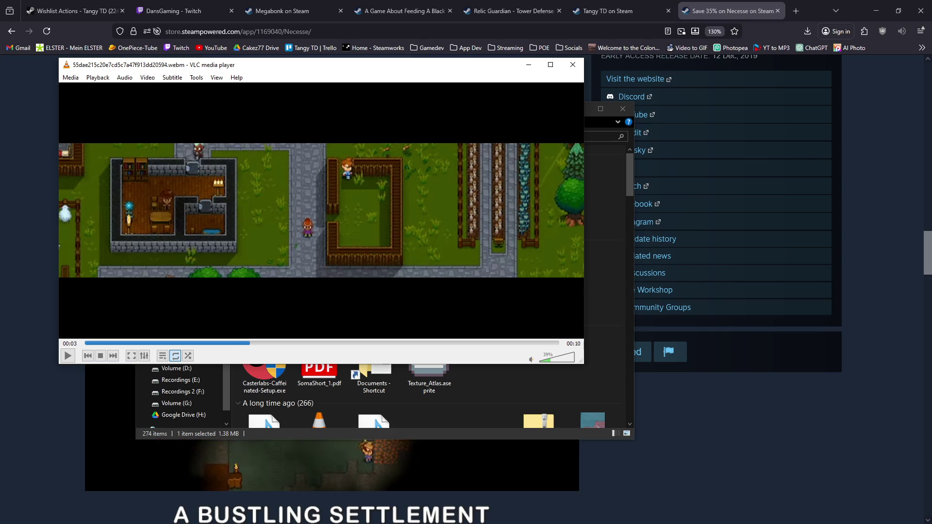
key(space)
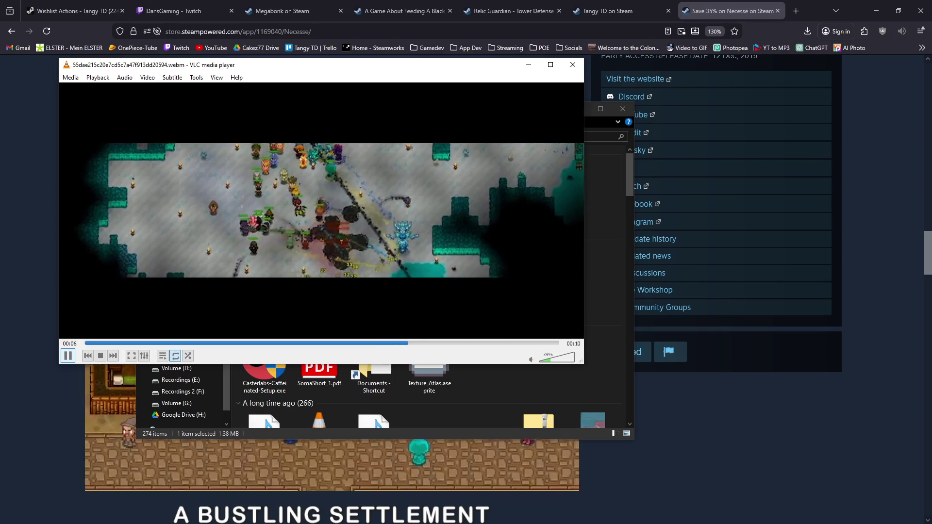
key(space)
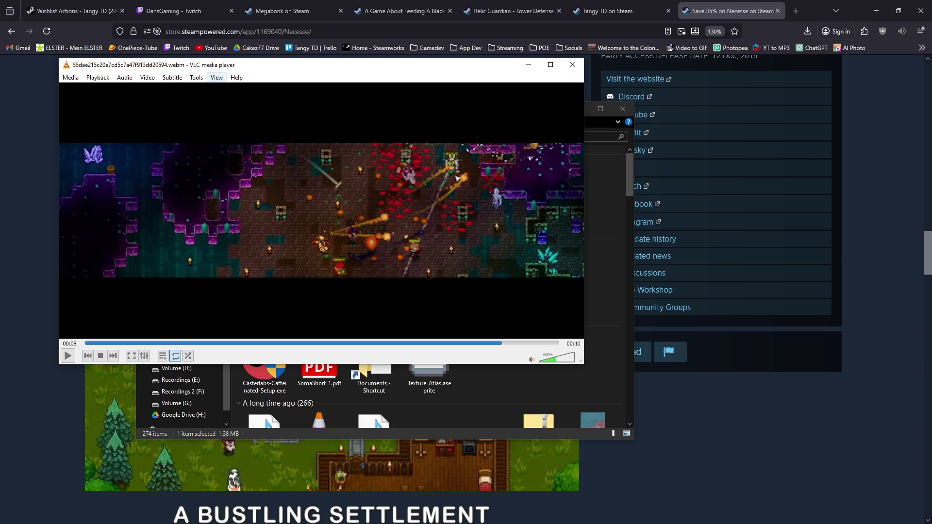
- Check the clip's media information (VP9, 780x200, 24 fps), then bring Necesse's store page back
click(216, 78)
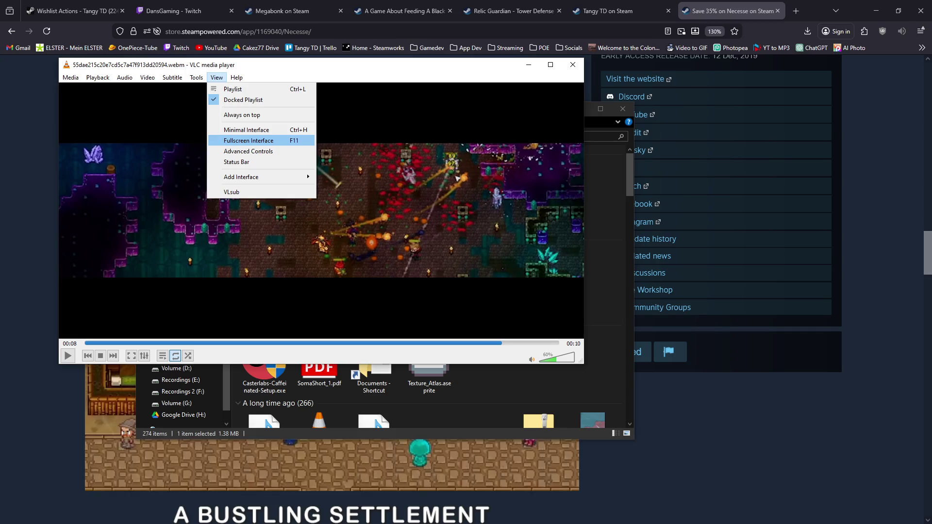
mouse_move(196, 77)
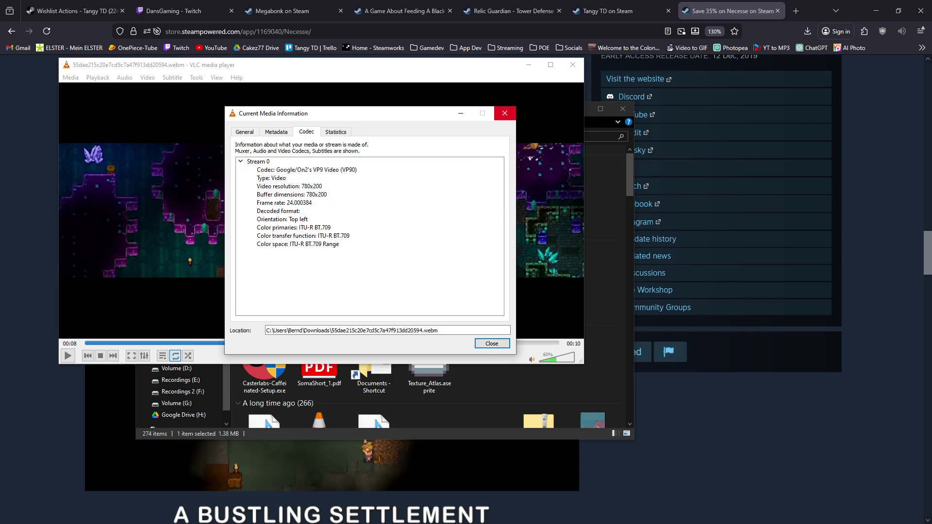
click(505, 113)
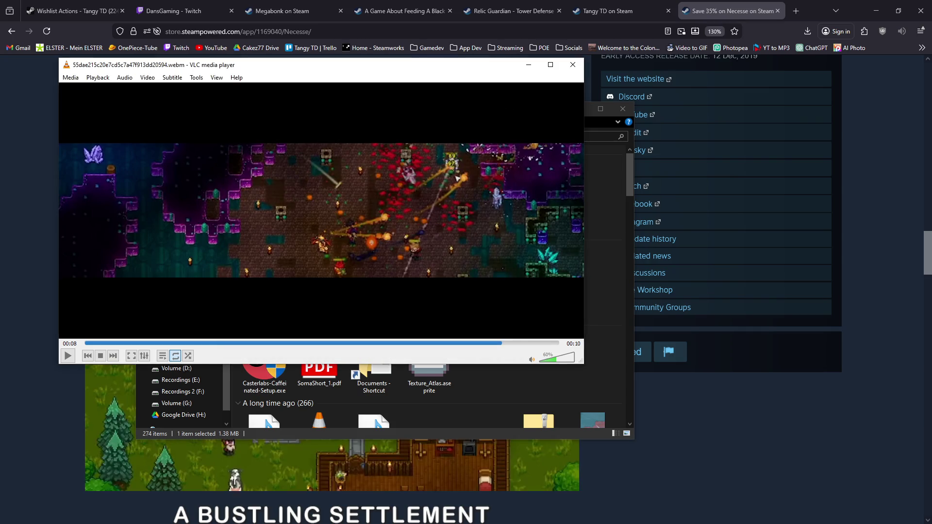
click(728, 219)
scroll(728, 218, up, 10)
scroll(728, 218, up, 15)
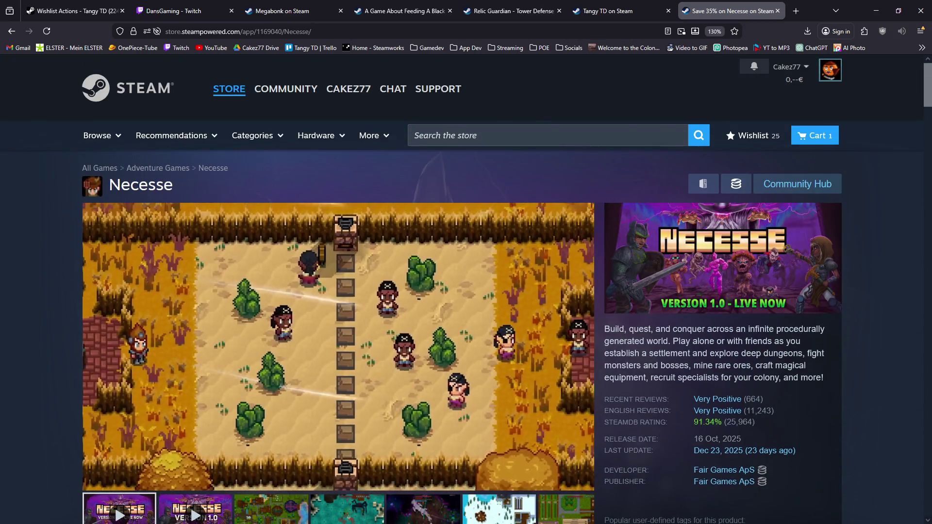
- Add an indented 'Steam Page GIFS 780x---' line under Release Marketing Schedule/Strategy
key(alt+Tab)
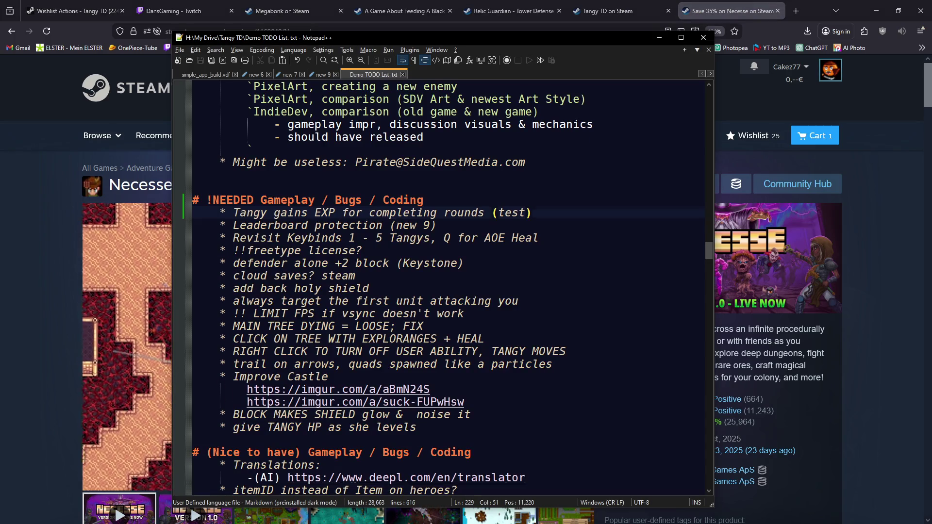
scroll(442, 286, up, 20)
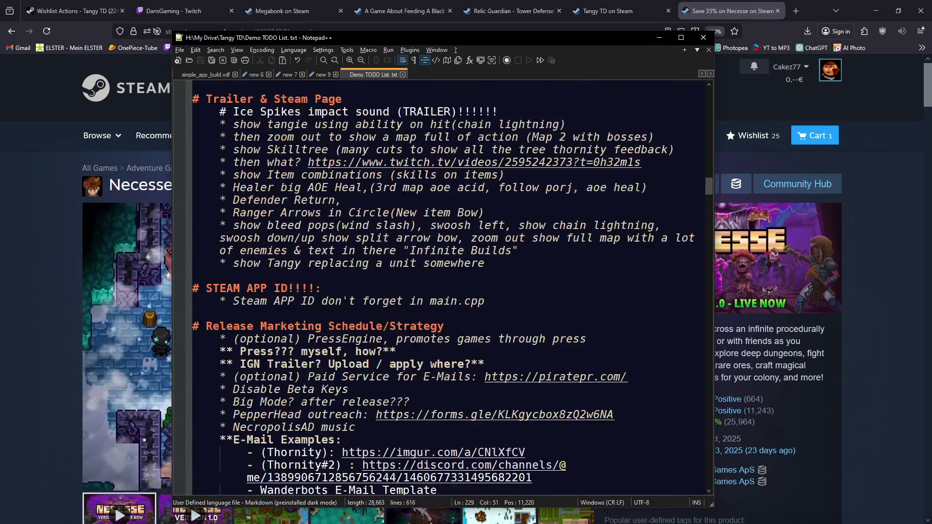
scroll(446, 287, down, 2)
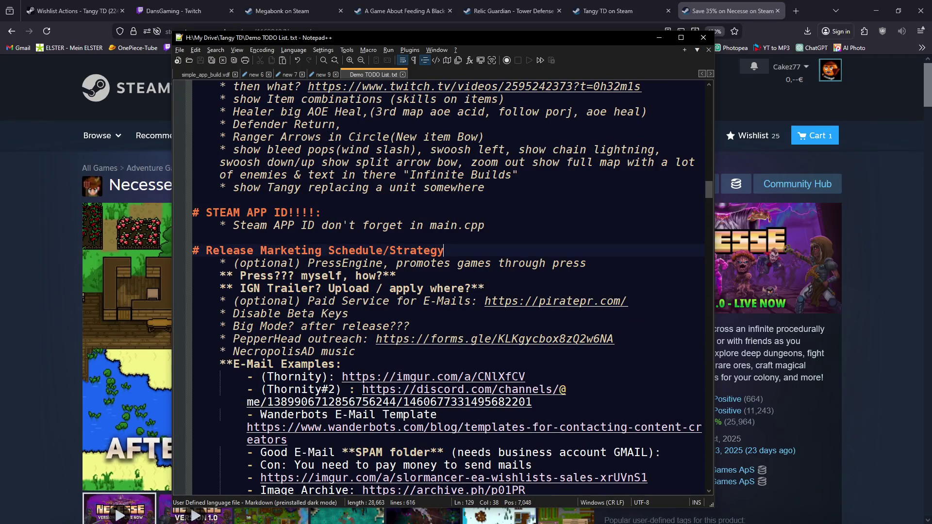
key(Return)
key(Tab)
text(Steam Page )
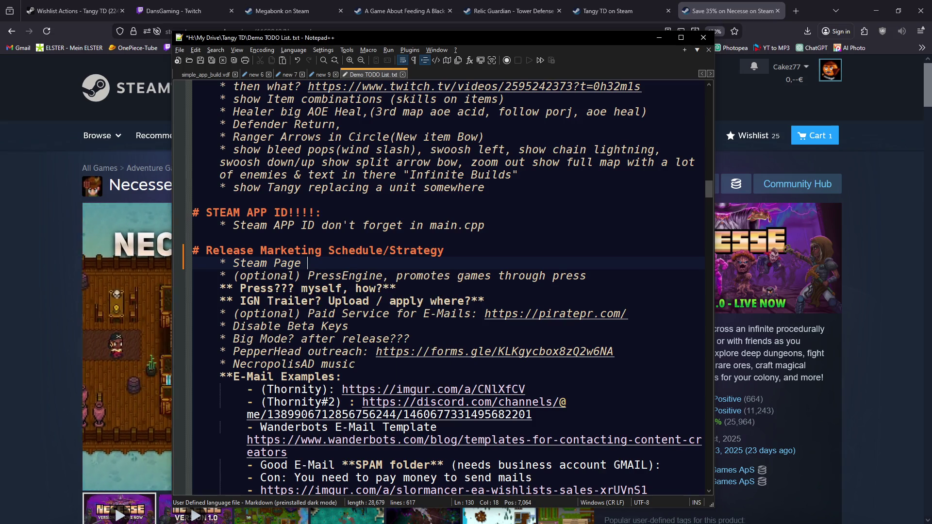
text(GIFS 780x)
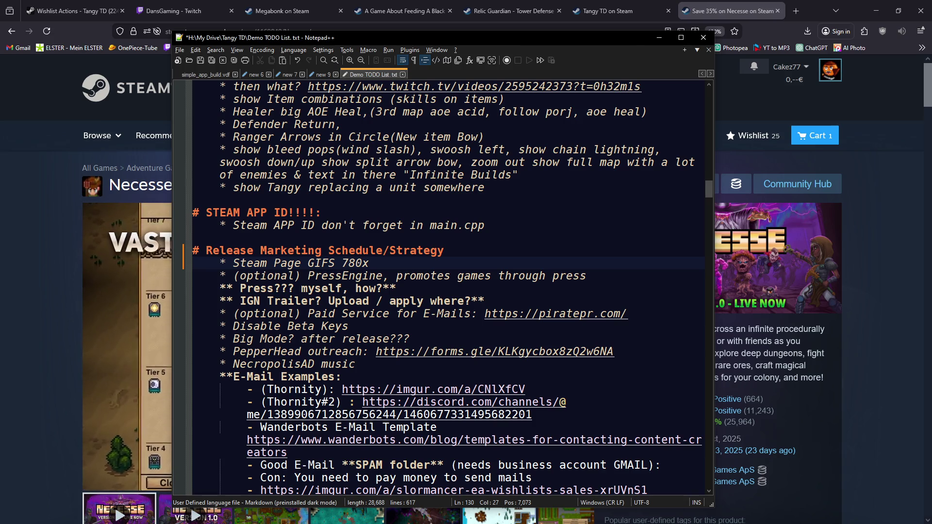
text(Y)
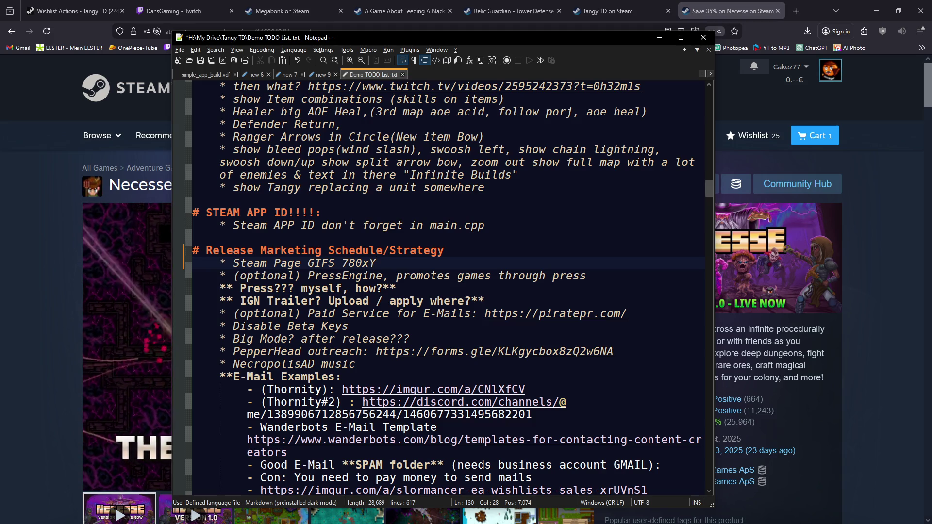
key(BackSpace)
text(---)
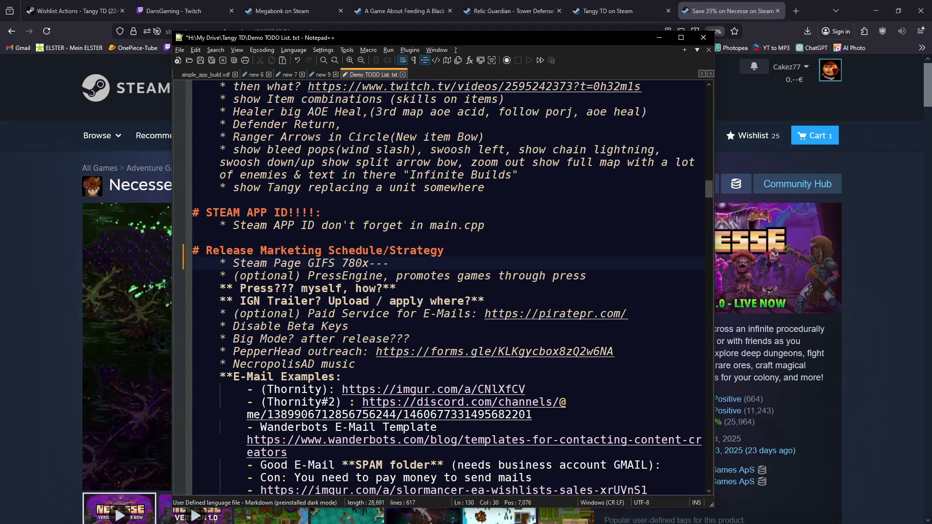
key(alt+Tab)
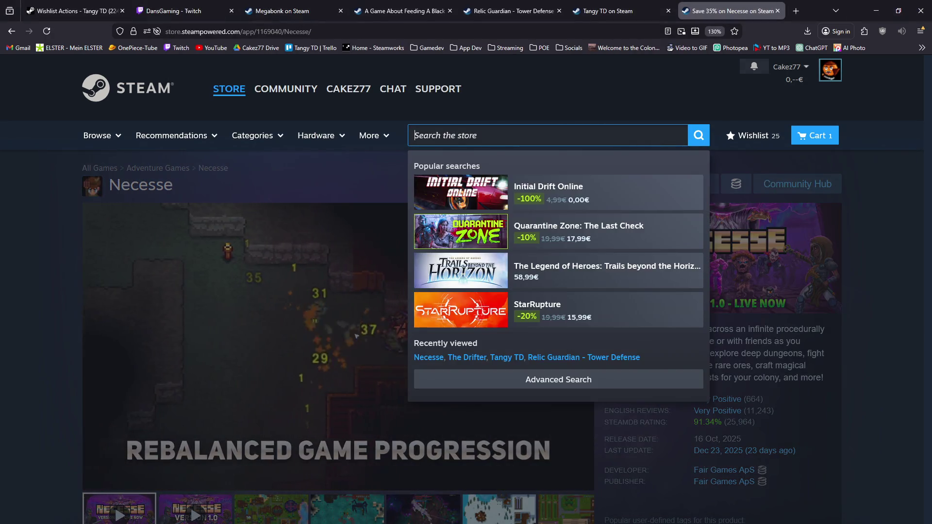
text(Philna)
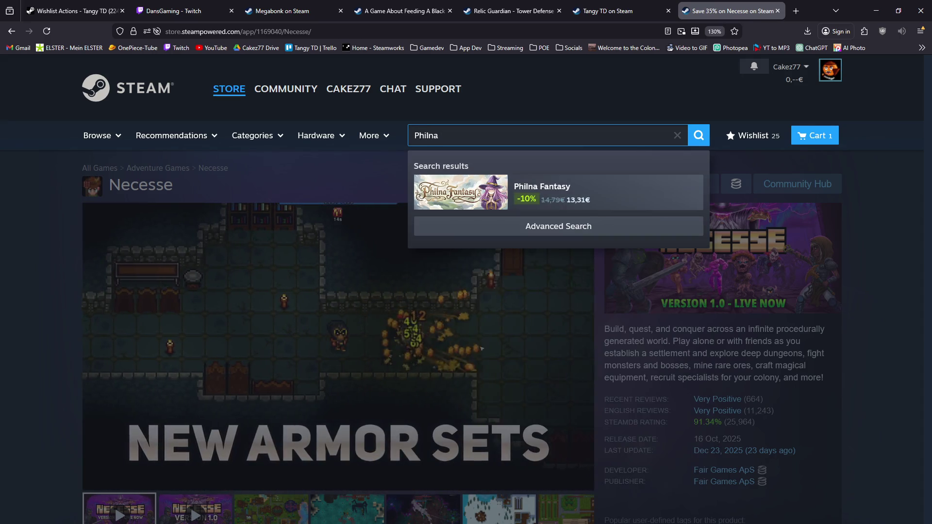
key(Tab)
key(Return)
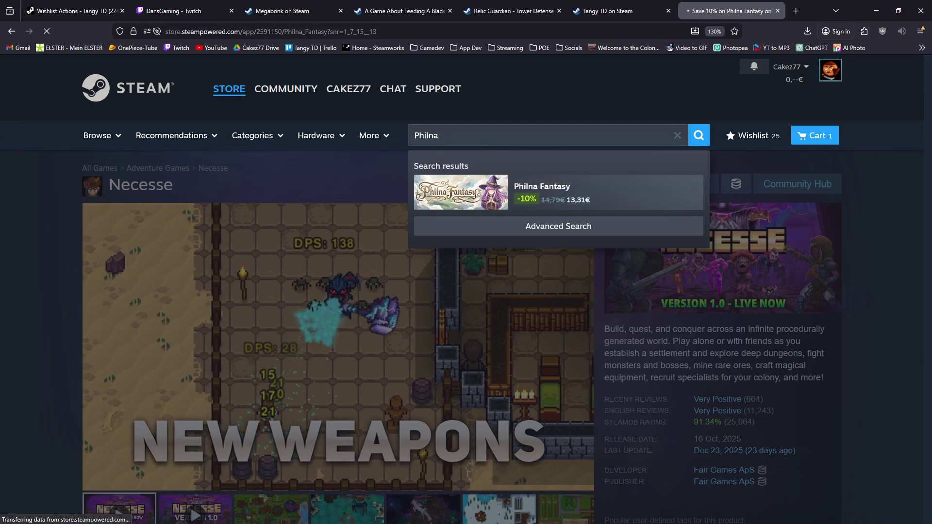
scroll(466, 291, down, 5)
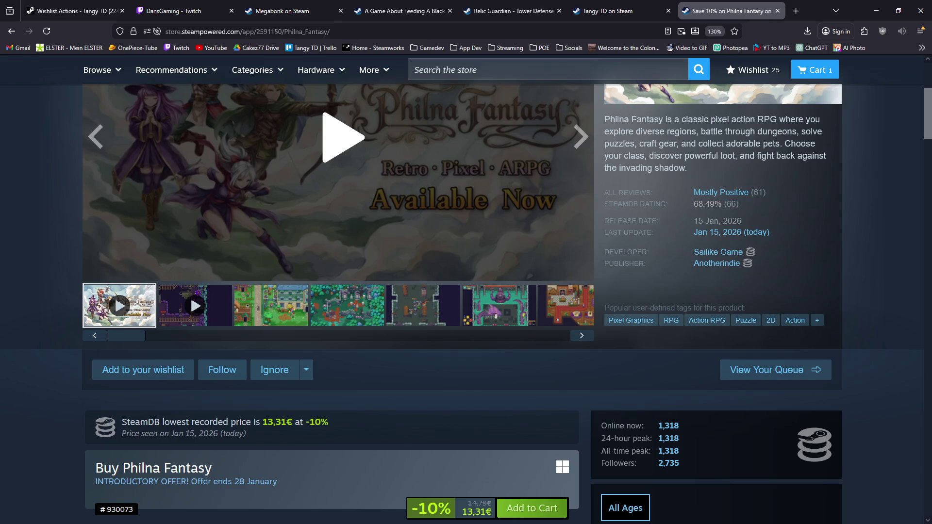
scroll(191, 295, down, 15)
scroll(333, 291, up, 5)
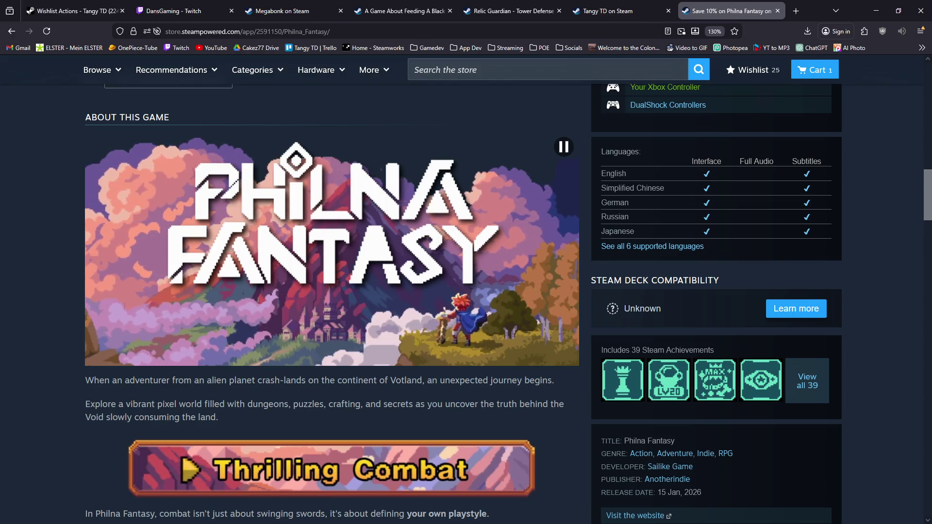
scroll(466, 291, down, 5)
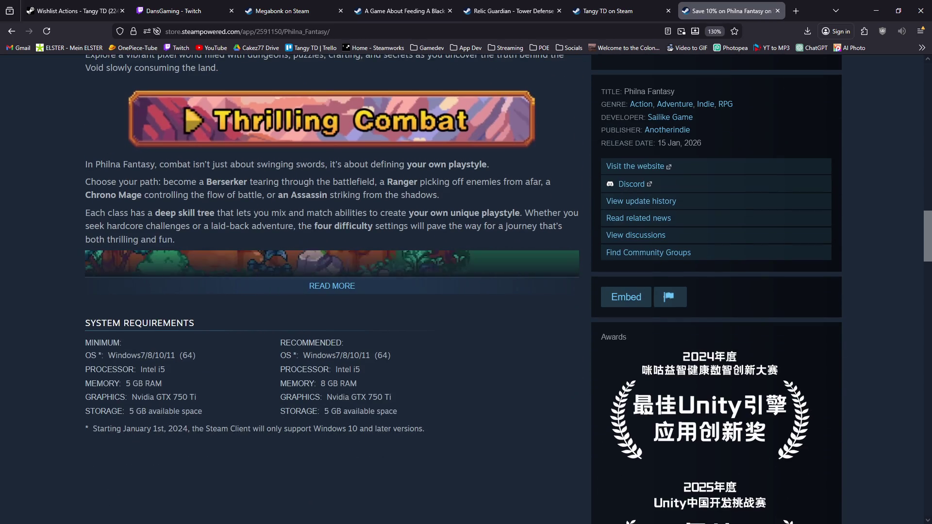
click(332, 286)
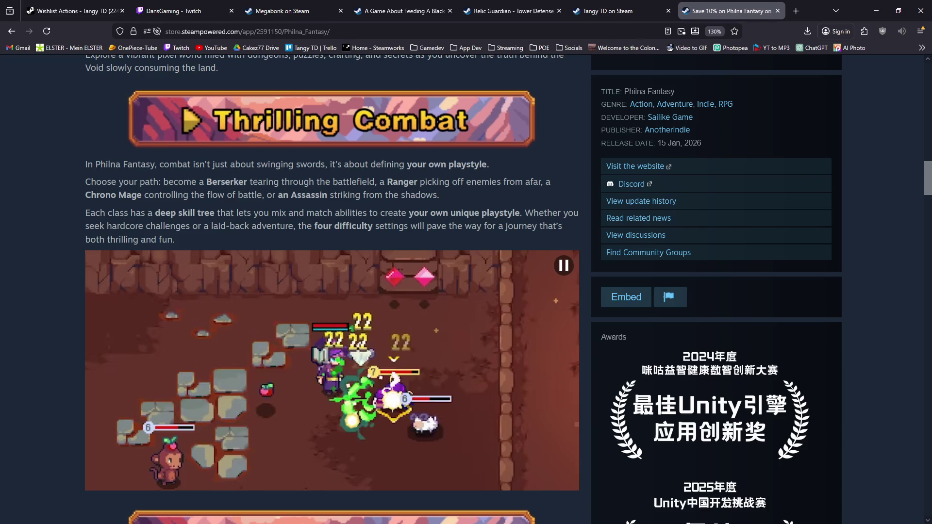
scroll(332, 291, down, 6)
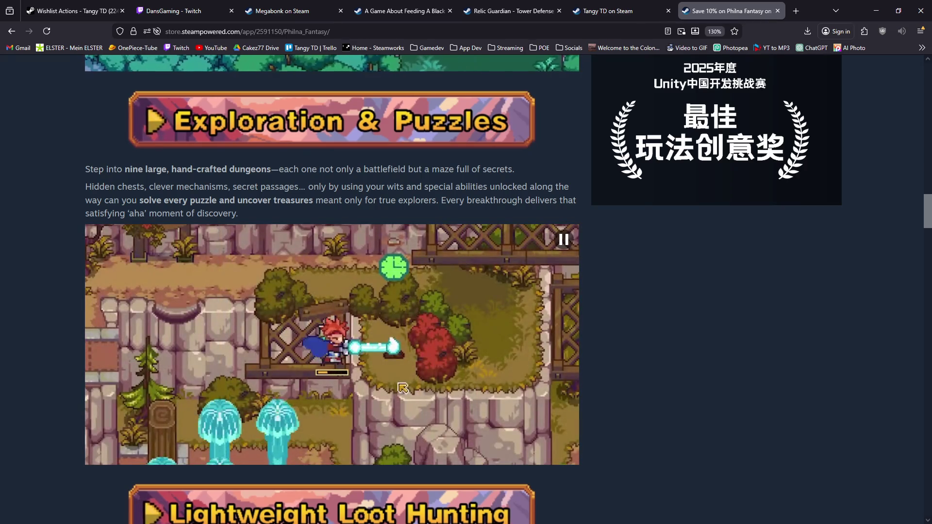
scroll(332, 291, down, 5)
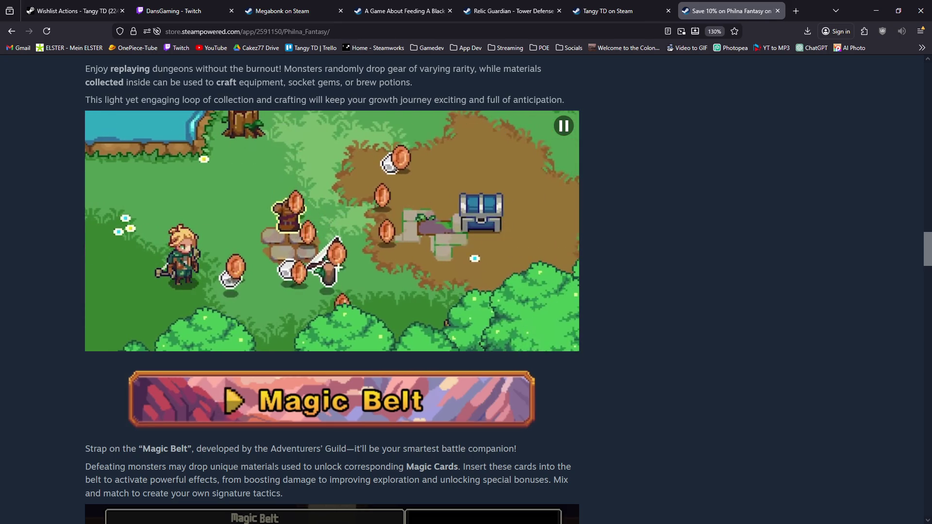
scroll(331, 291, down, 5)
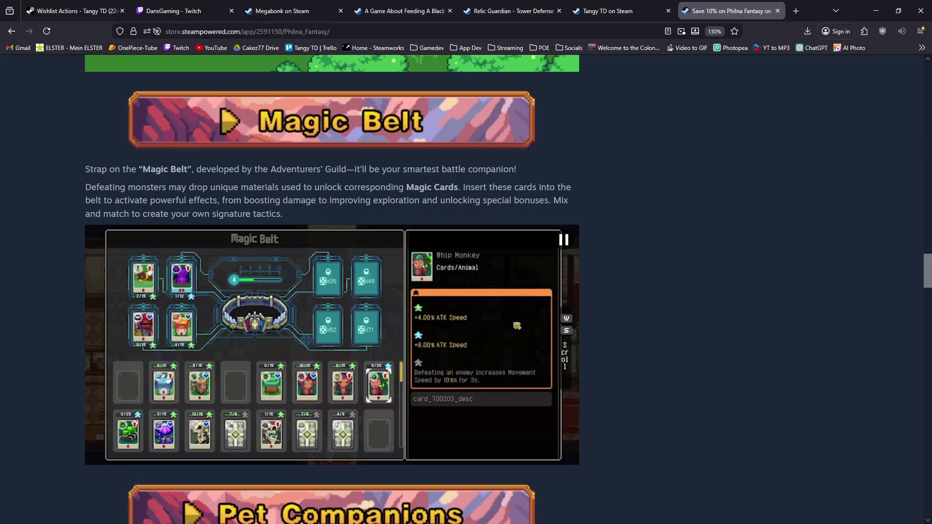
scroll(332, 291, down, 5)
scroll(332, 292, down, 3)
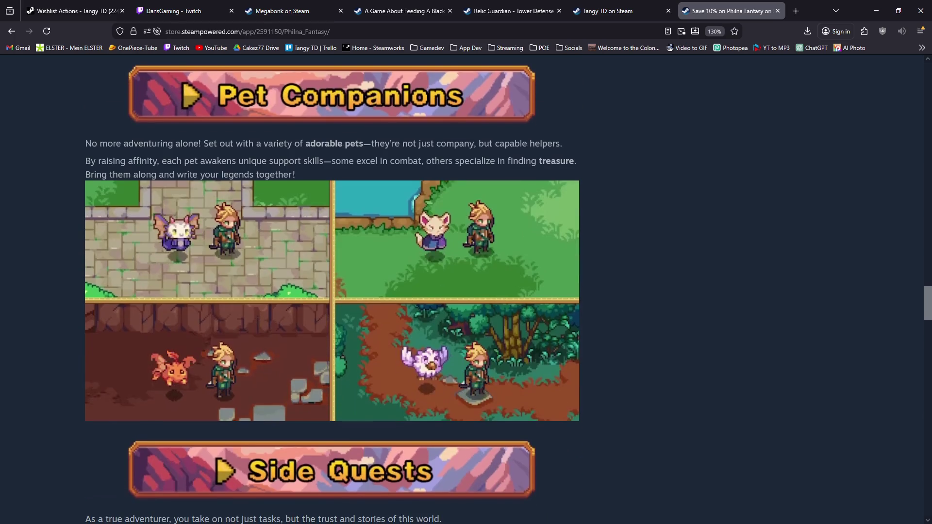
scroll(297, 522, up, 20)
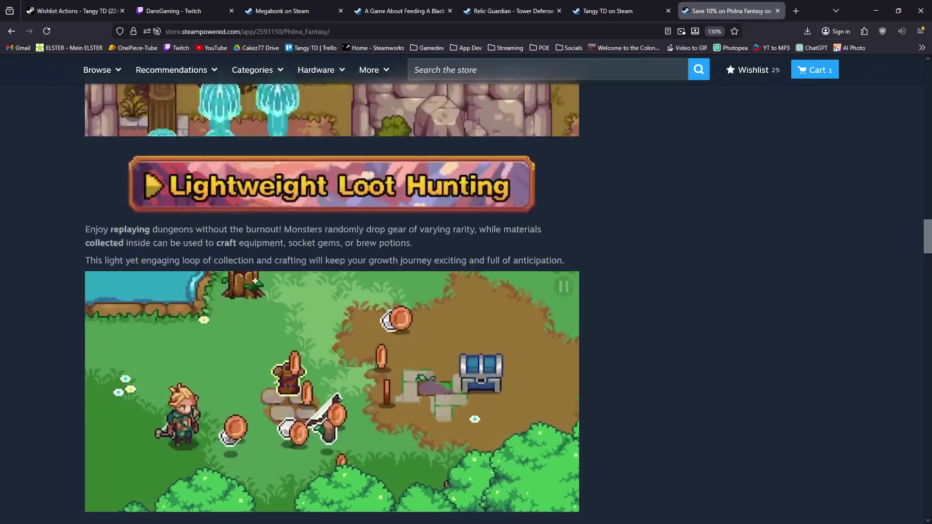
scroll(296, 523, up, 5)
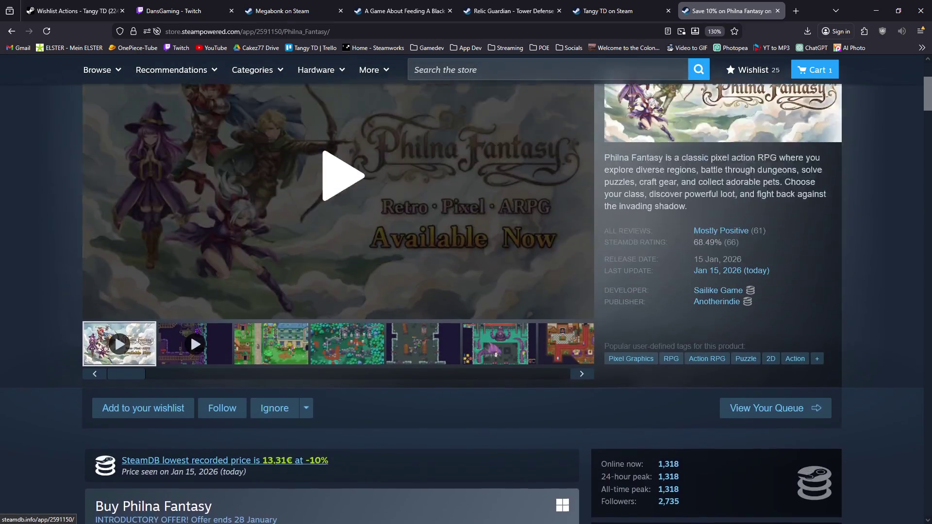
- Review the Philna Fantasy page, copy its address, and bring up the Demo TODO List
scroll(296, 522, down, 4)
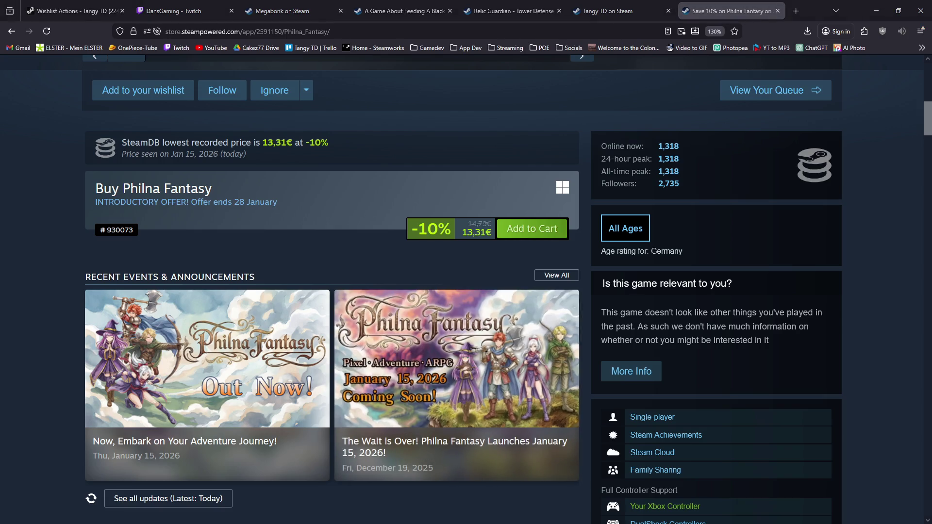
scroll(331, 291, down, 15)
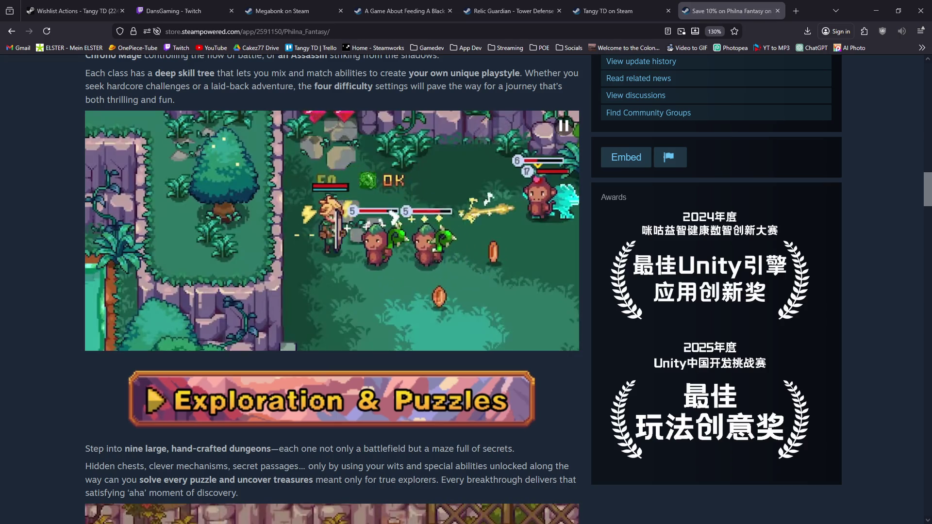
scroll(332, 292, up, 7)
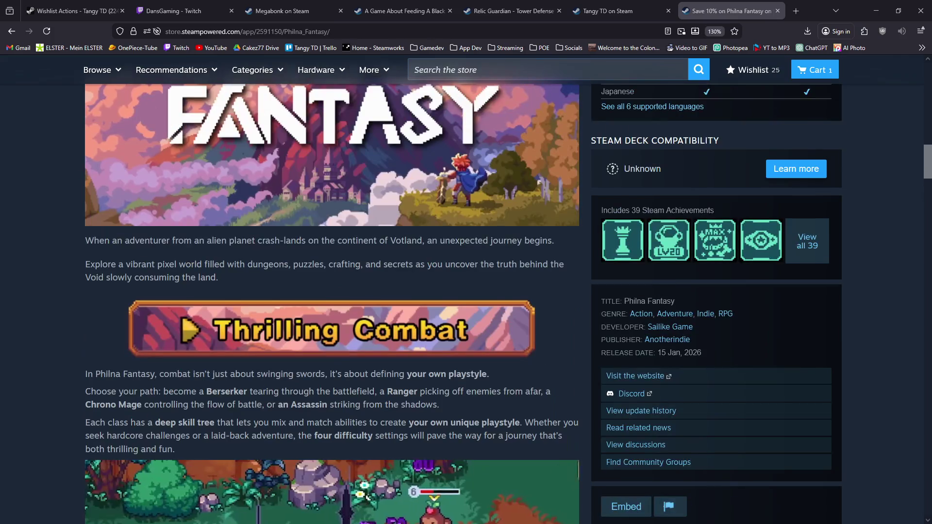
key(ctrl+l)
key(Escape)
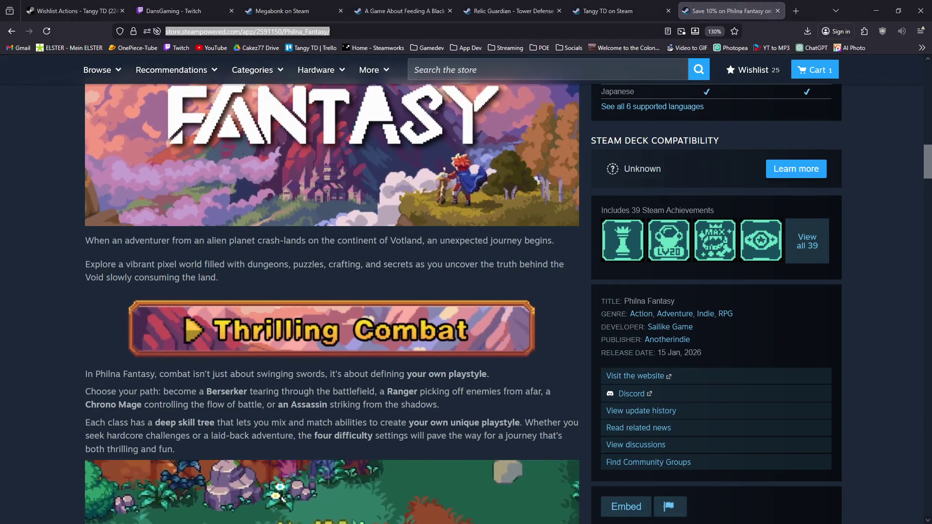
key(alt+Tab)
scroll(439, 287, up, 14)
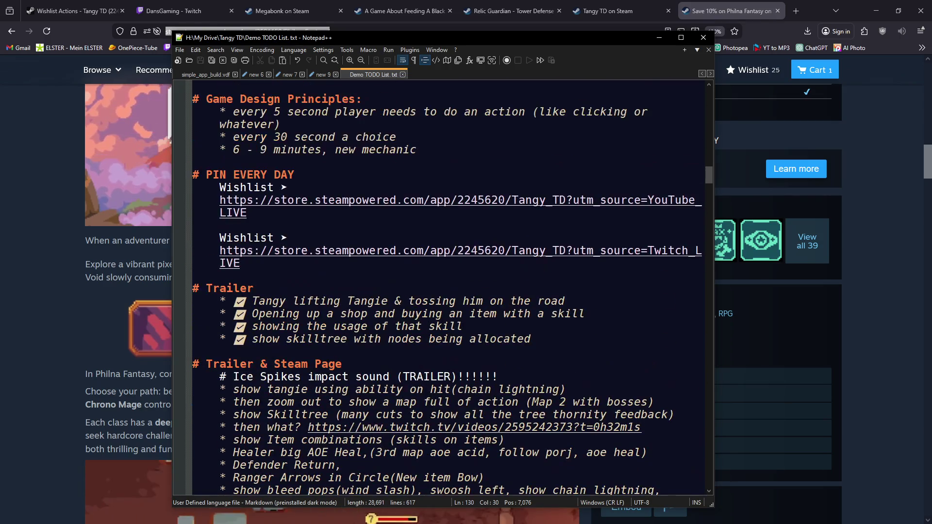
- Add an indented blank line under the Game Design Principles heading, then remove it again
scroll(447, 286, down, 1)
click(363, 251)
key(Return)
key(Tab)
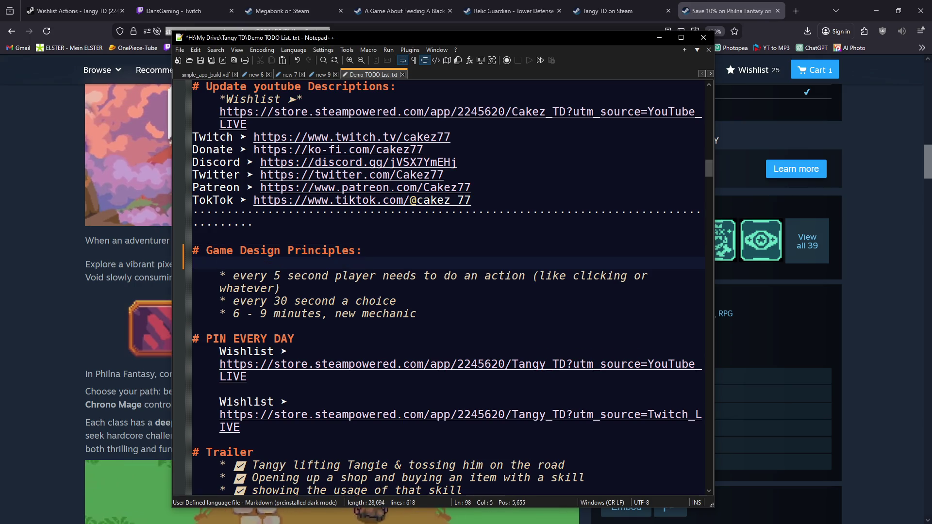
key(BackSpace)
key(BackSpace)
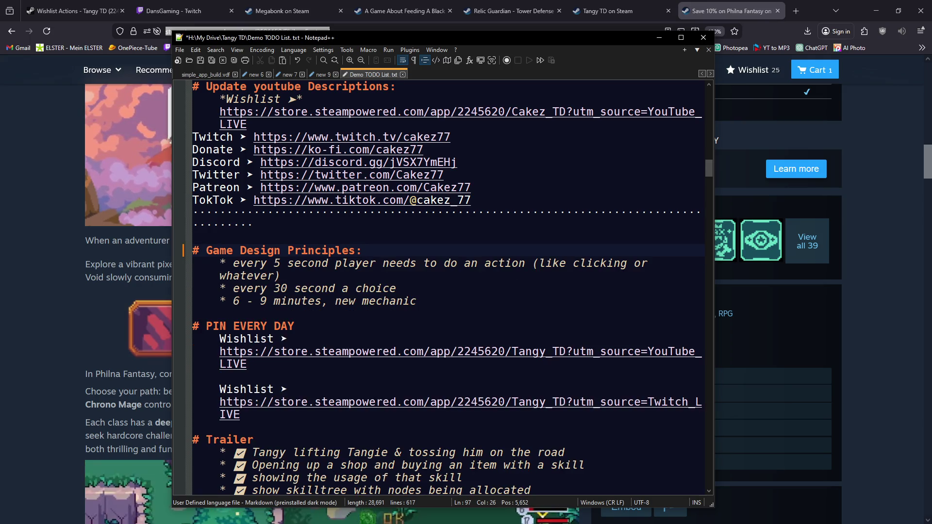
scroll(440, 286, up, 7)
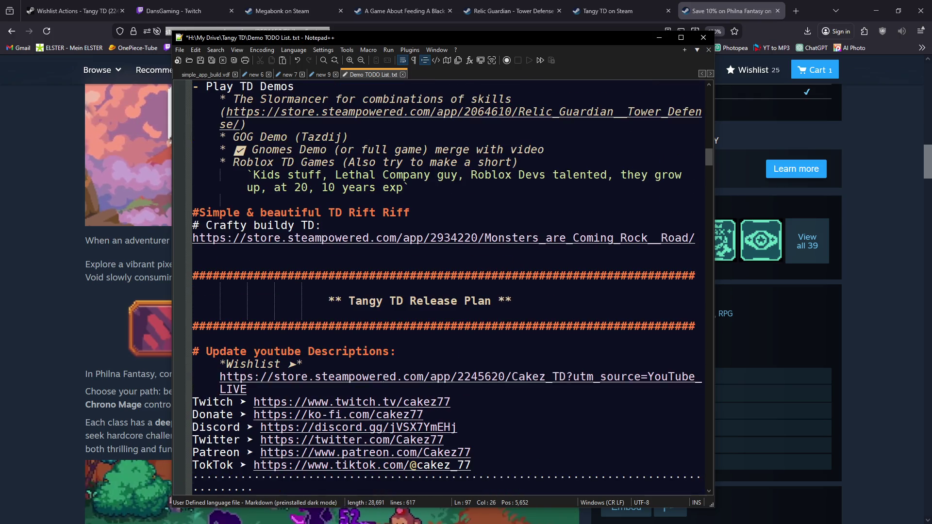
- Rename the heading to 'Simple & beautiful Games' and indent the Crafty buildy TD entry with a backtick
click(410, 213)
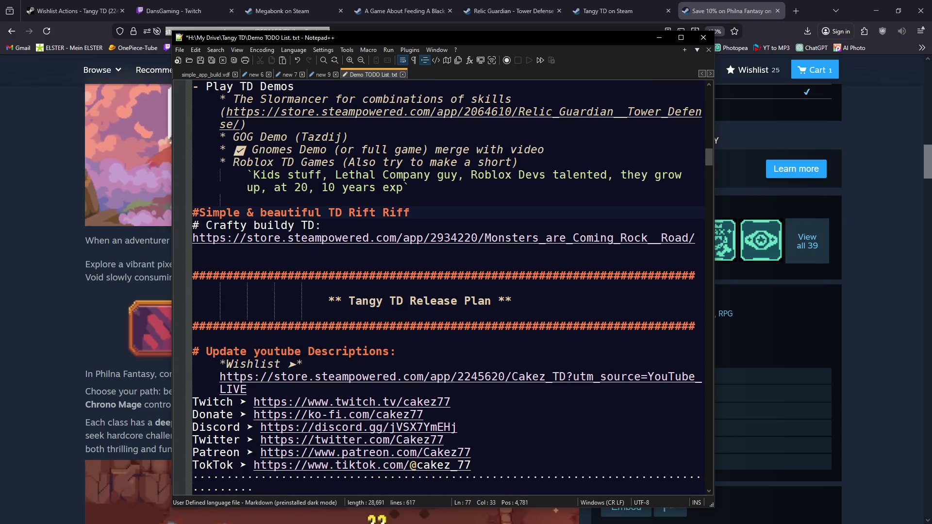
key(BackSpace)
key(BackSpace)
key(BackSpace)
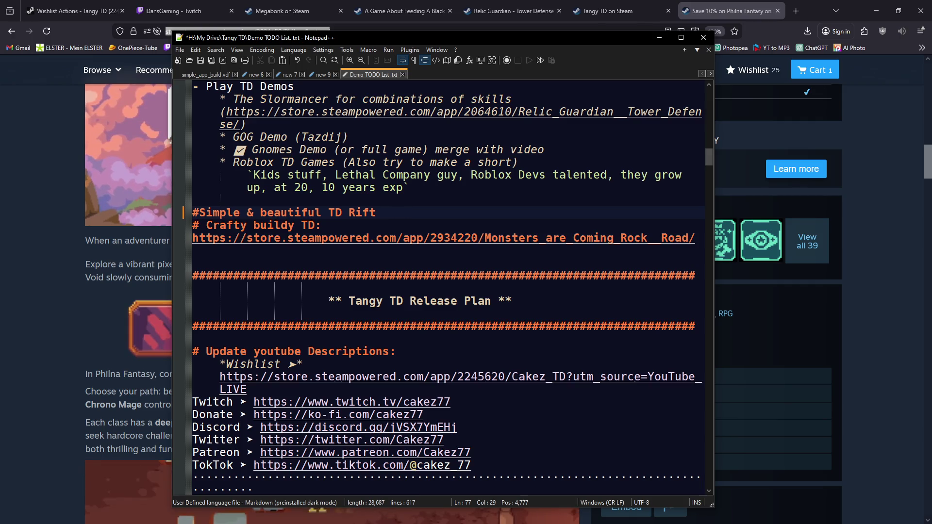
key(BackSpace)
key(BackSpace)
key(BackSpace)
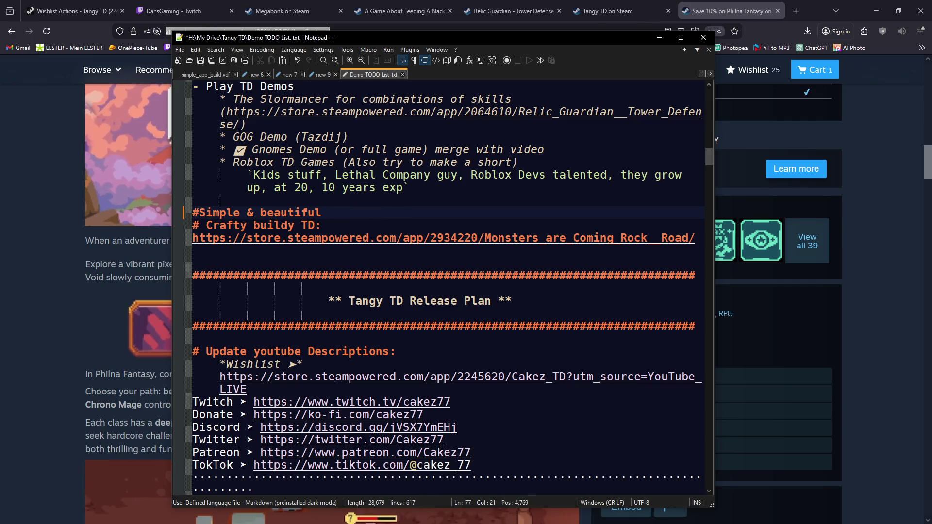
text(Games)
key(Right)
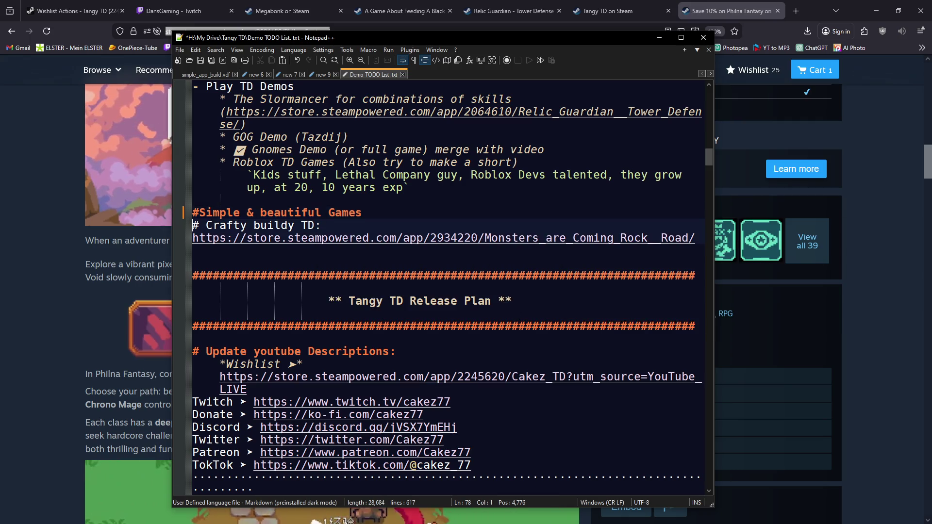
key(Delete)
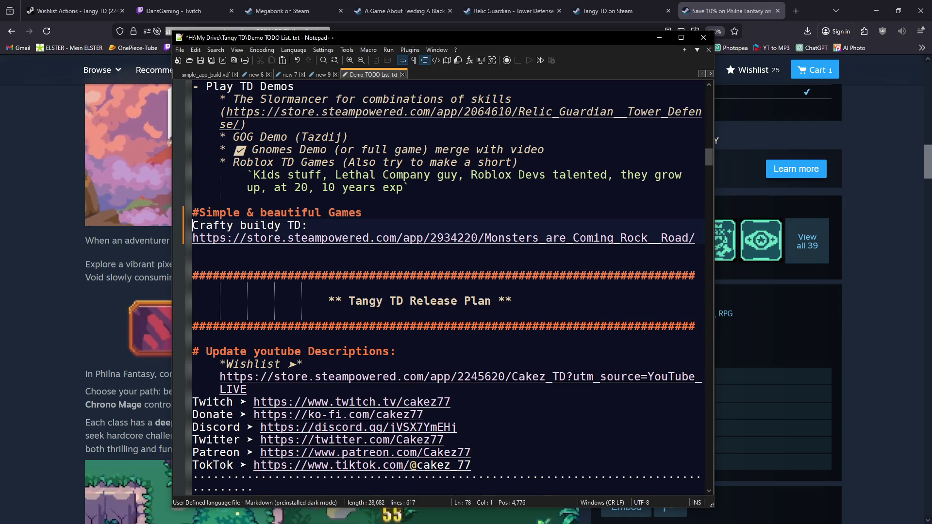
key(Tab)
text(`)
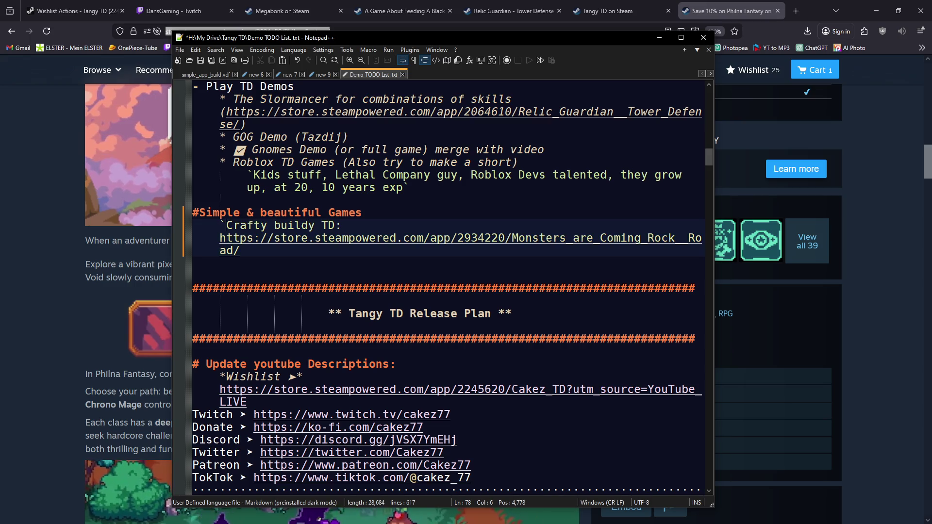
- Add a 'Nice Pixel Art Game:' entry with the Philna Fantasy link, and indent the Monsters are Coming link
click(362, 212)
key(Return)
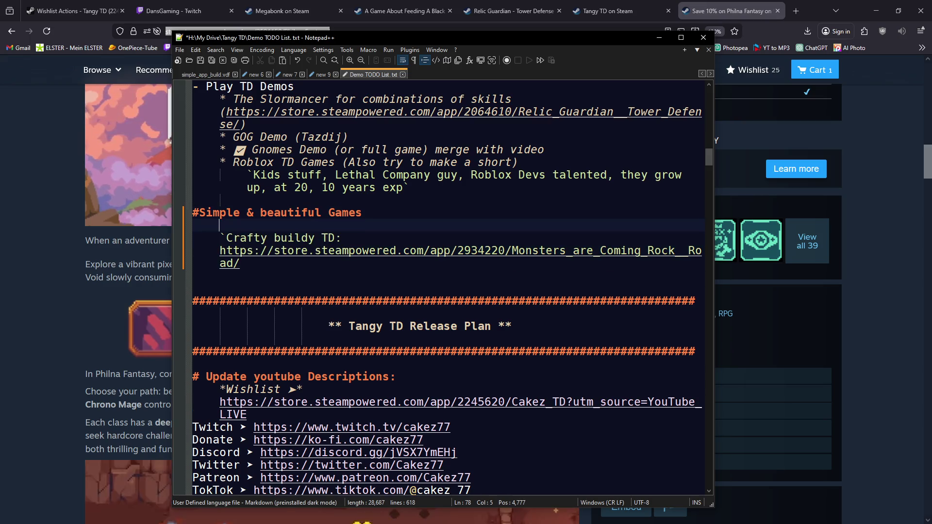
text(N)
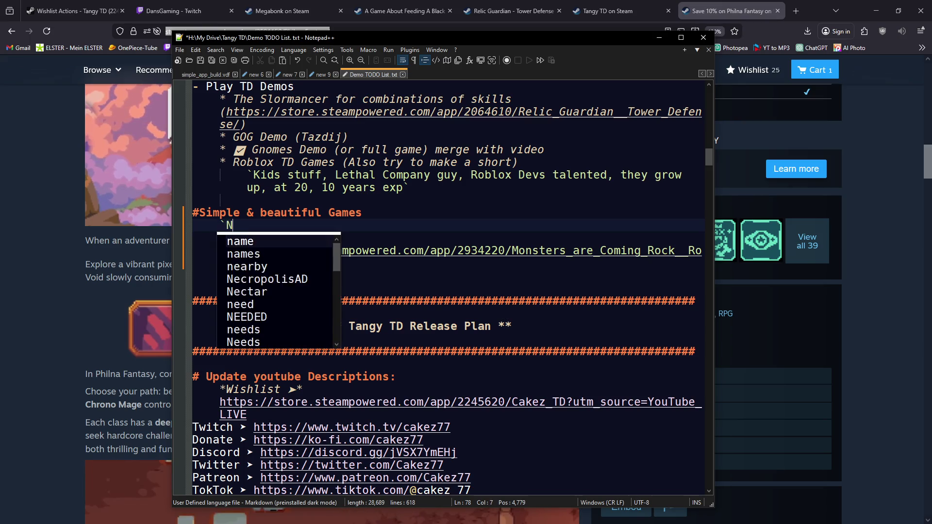
text(ice Pixel Art Game:)
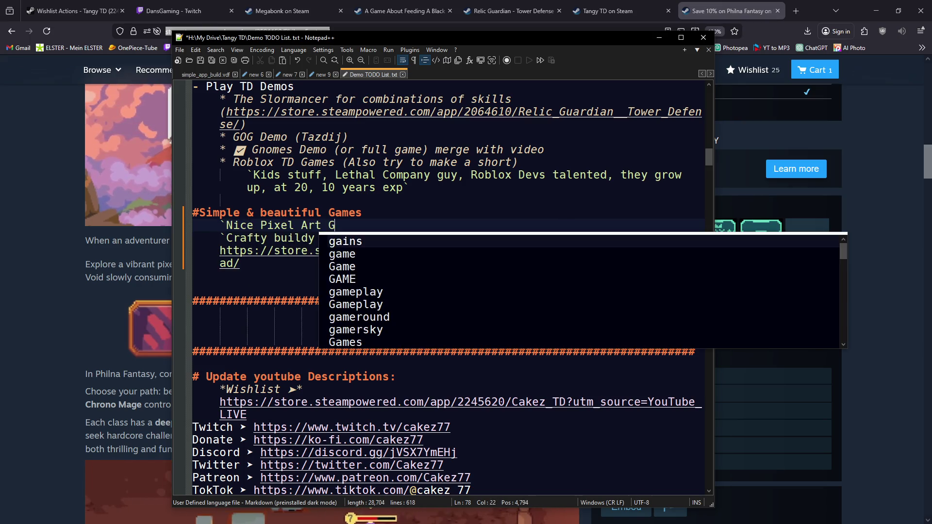
key(Return)
key(Tab)
text(https://store.steampowered.com/app/2591150/Philna_Fantasy/)
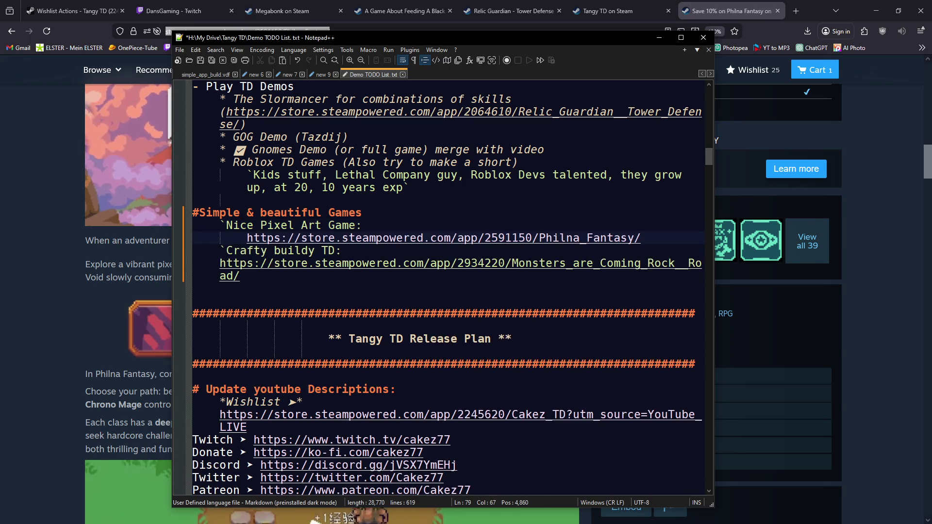
key(Down)
key(Down)
key(Home)
key(Tab)
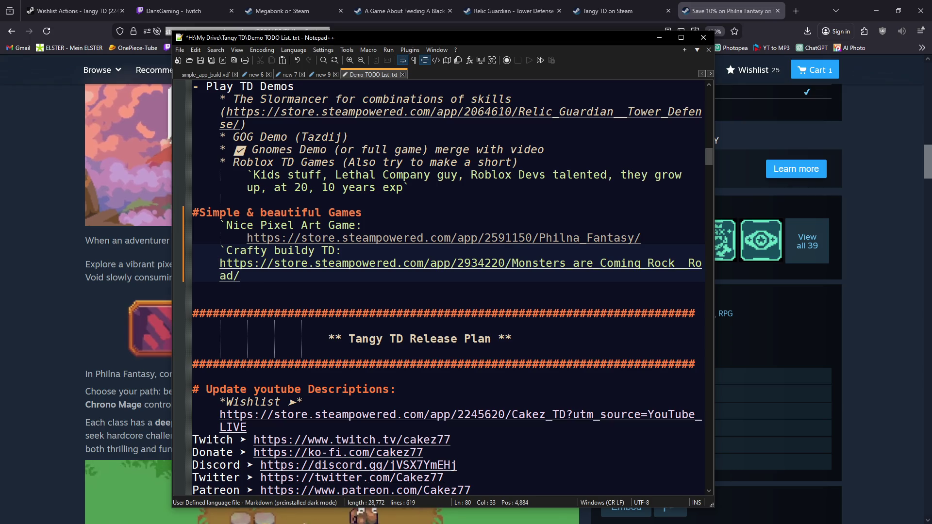
- Save the TODO list and switch back to the Steam store page
key(ctrl+s)
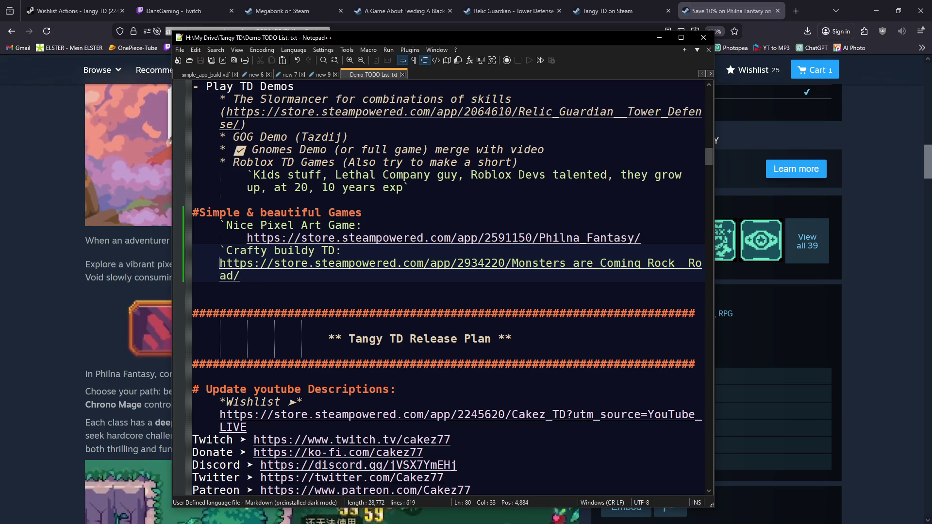
key(alt+Tab)
scroll(332, 291, down, 6)
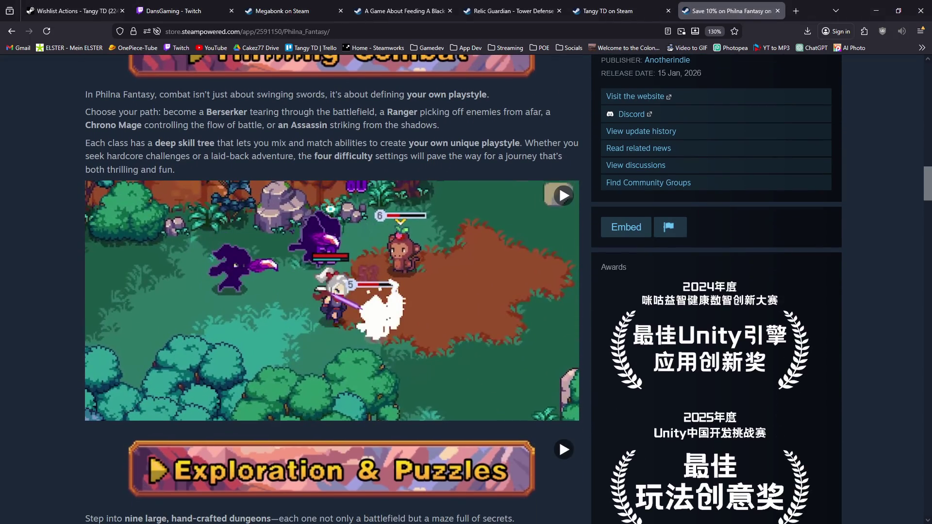
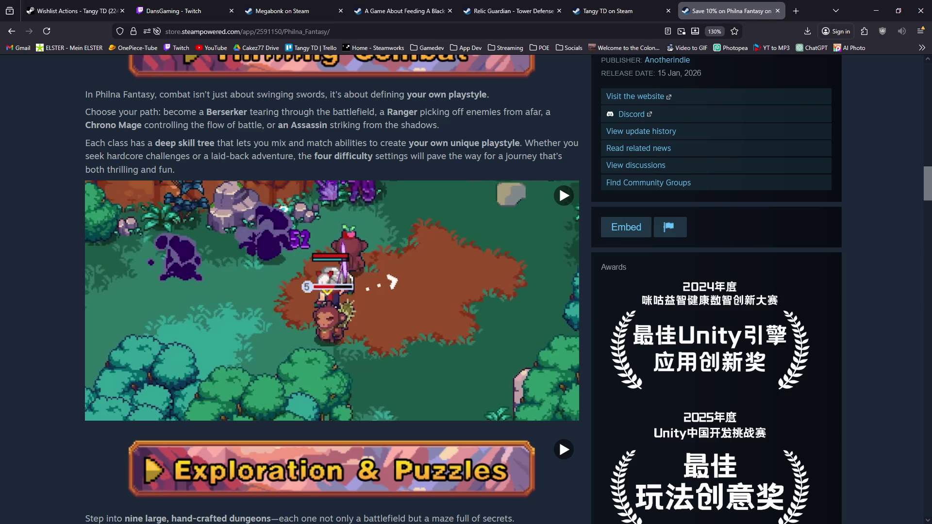
- Scroll through the store page's videos and check the logo video's options
scroll(332, 289, down, 10)
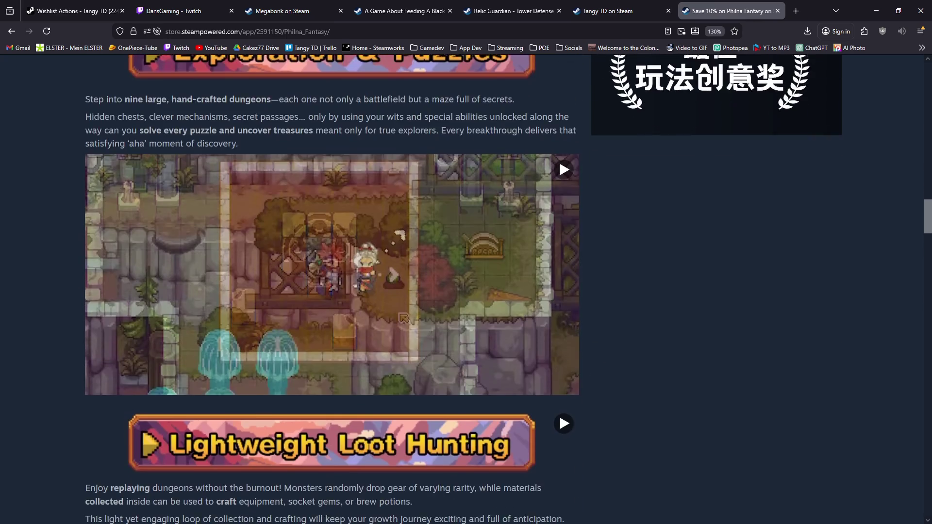
scroll(332, 289, down, 4)
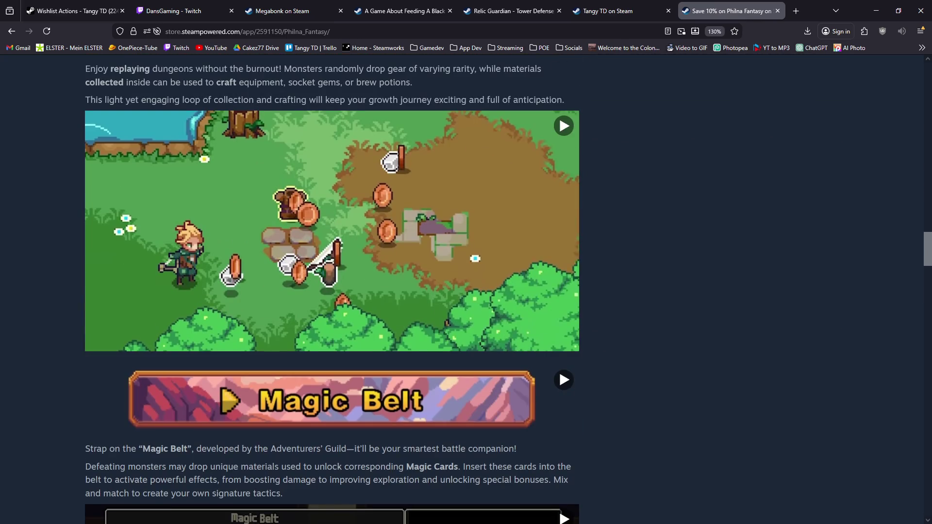
scroll(332, 289, up, 20)
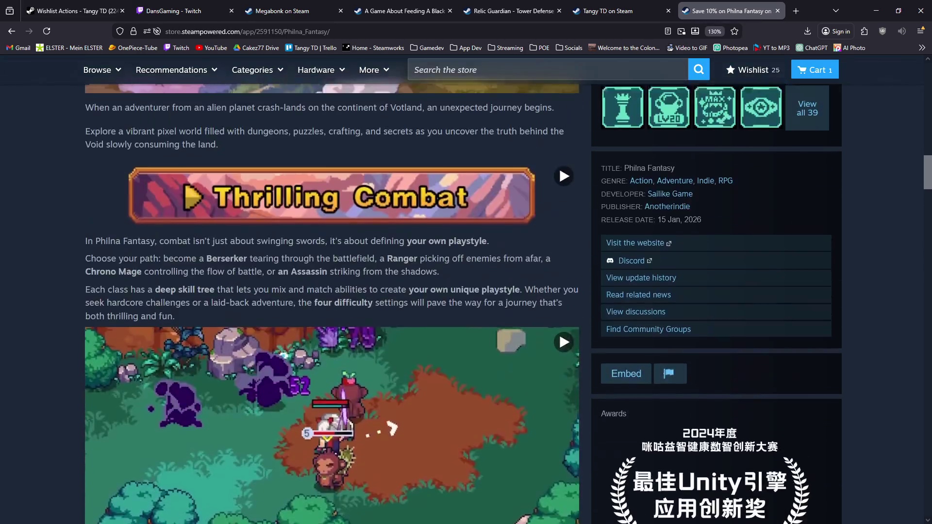
scroll(190, 155, down, 6)
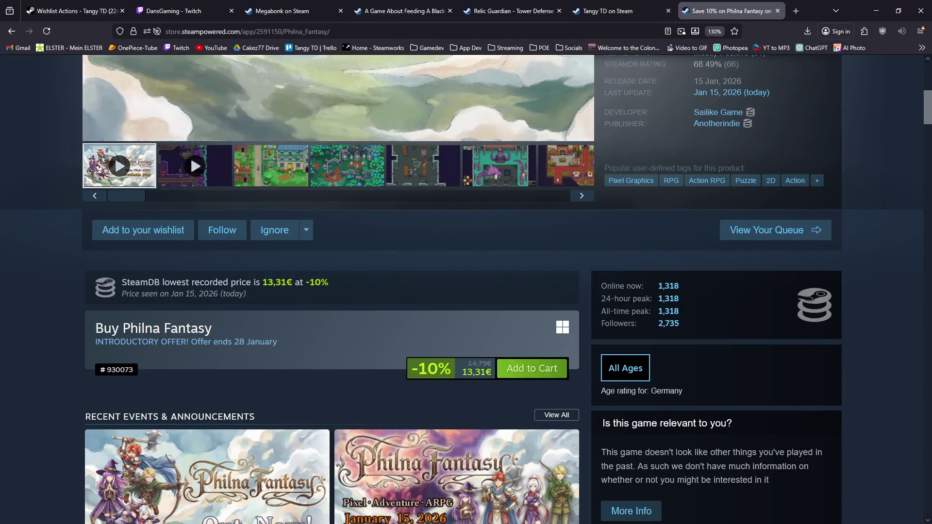
scroll(191, 156, down, 12)
scroll(332, 291, up, 6)
right_click(366, 295)
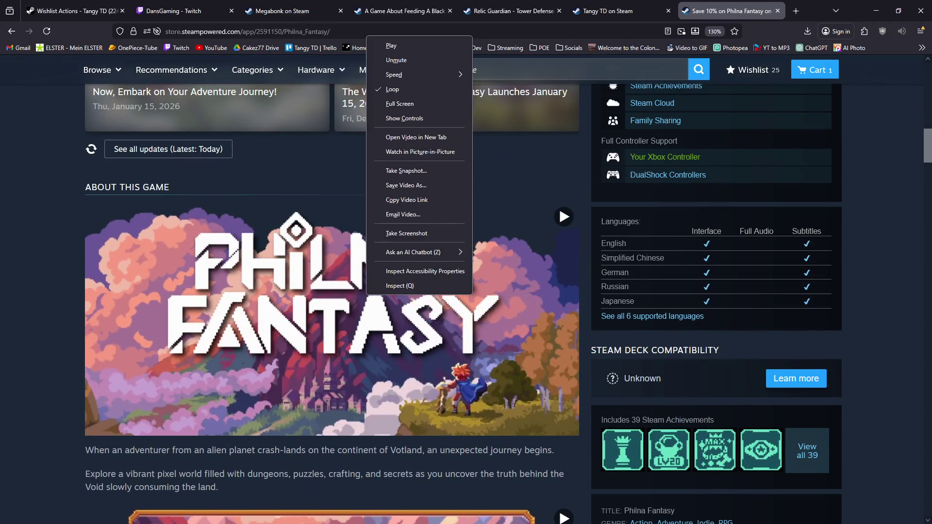
key(Escape)
- Save the combat gameplay video to the Downloads folder
scroll(332, 291, down, 6)
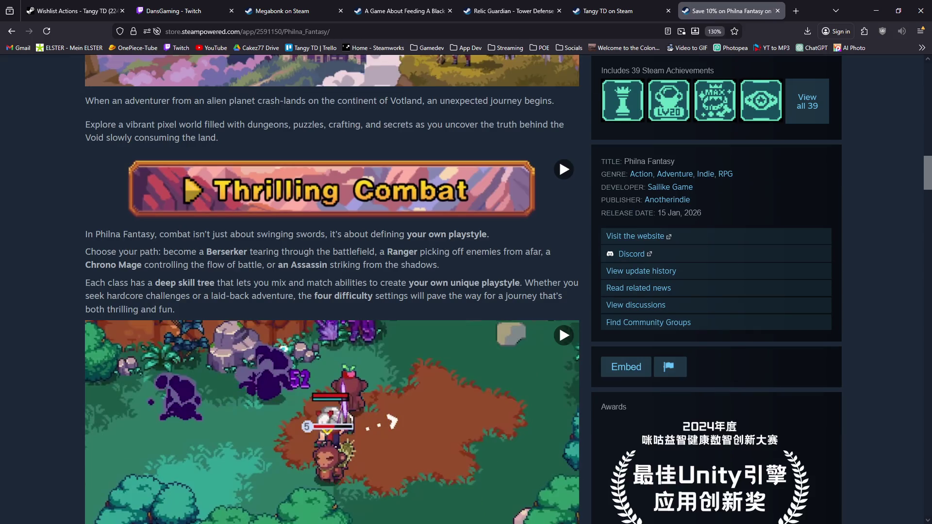
right_click(353, 136)
key(Escape)
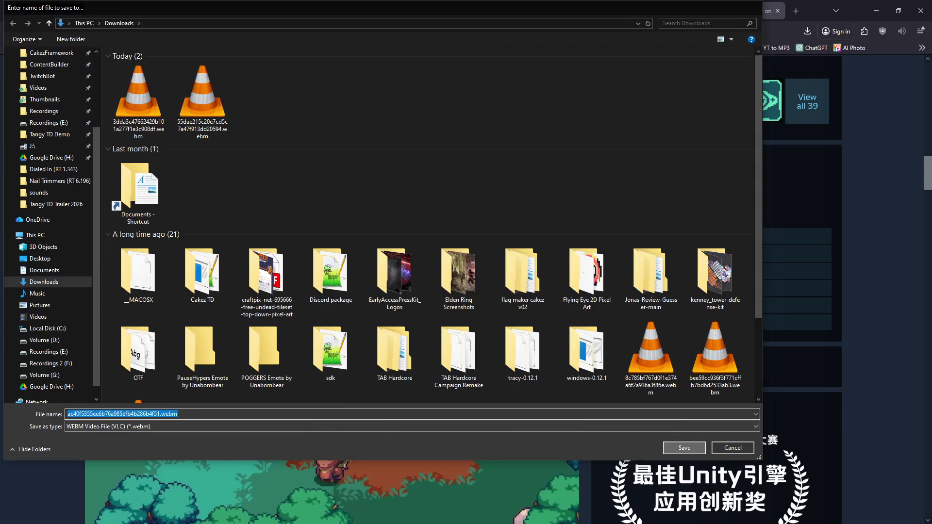
key(Return)
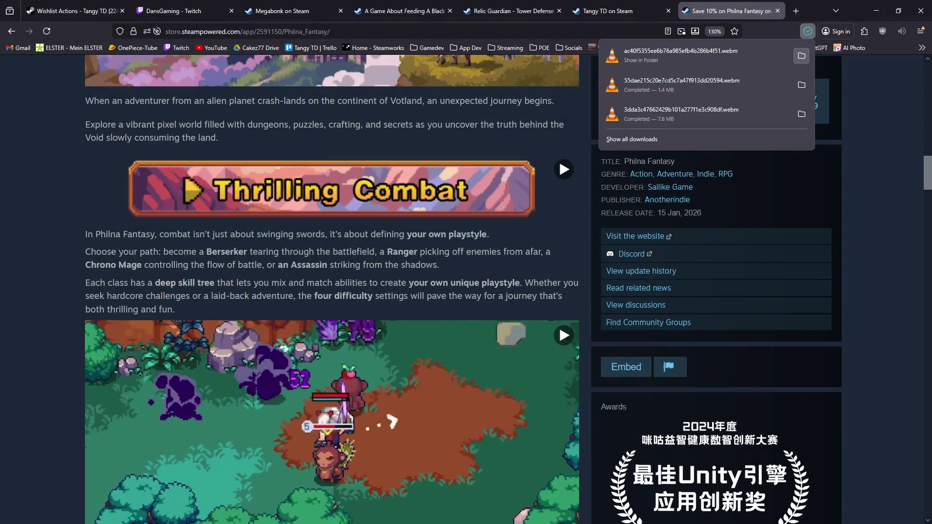
- Open the saved .webm combat clip from Downloads and play it in VLC
click(802, 55)
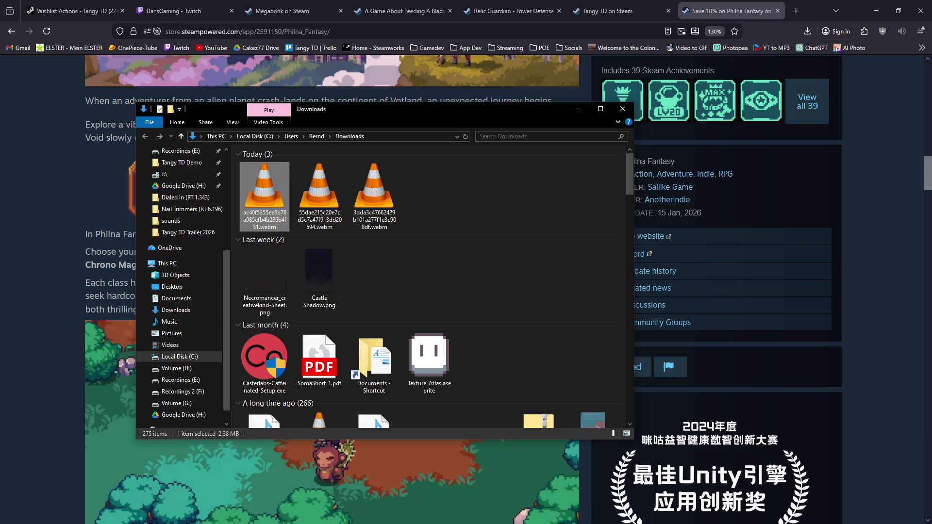
key(Return)
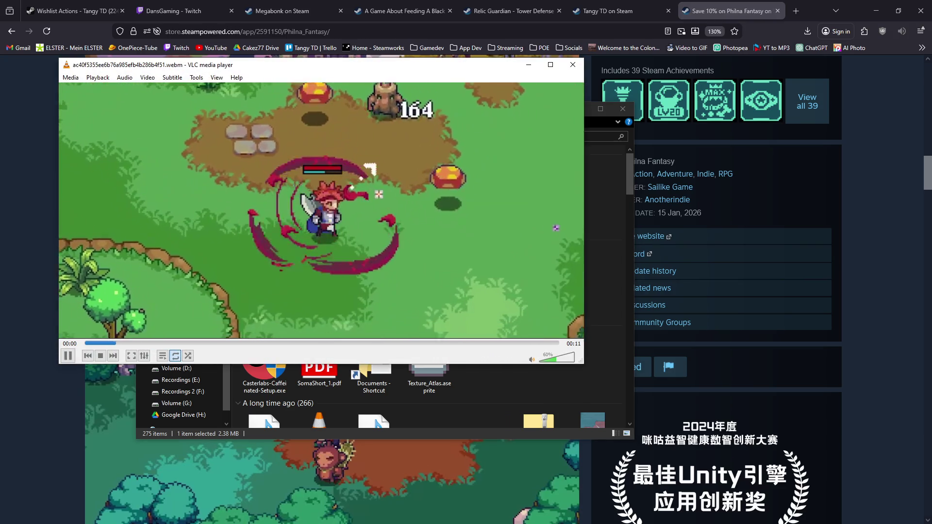
click(196, 77)
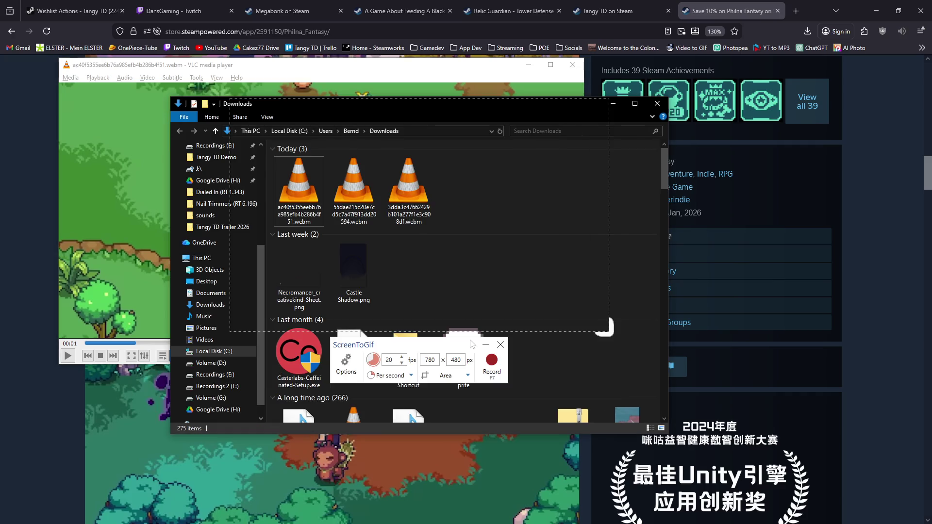
- Set up a 780×480 px, 20 fps ScreenToGif recording area
key(alt+Tab)
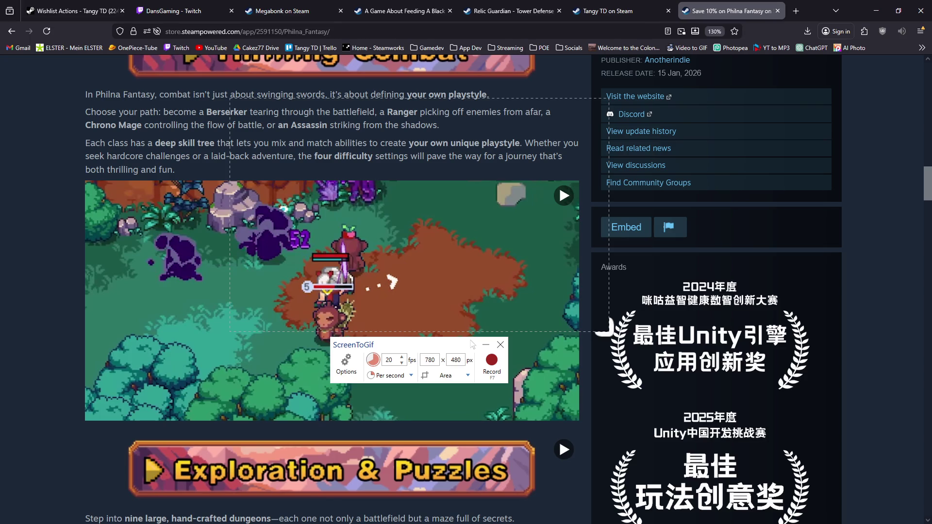
scroll(604, 328, up, 8)
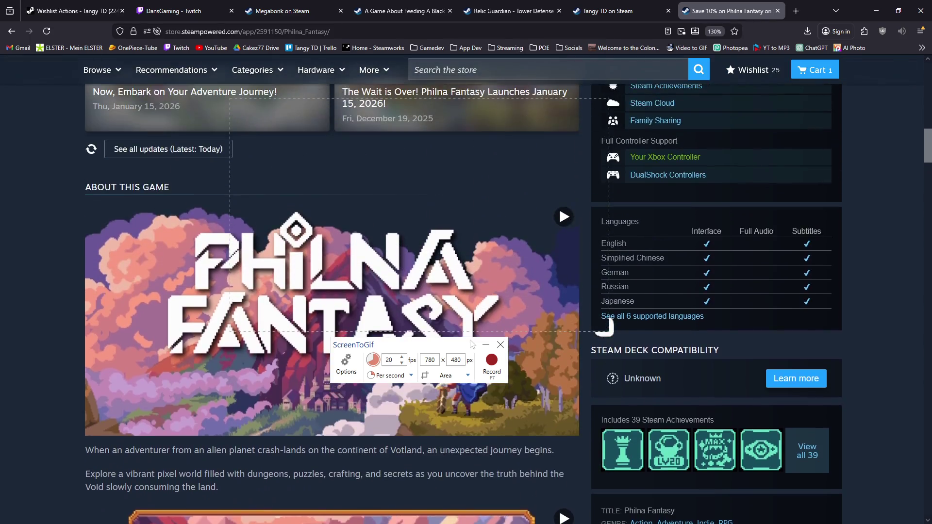
scroll(604, 327, down, 4)
scroll(606, 329, down, 3)
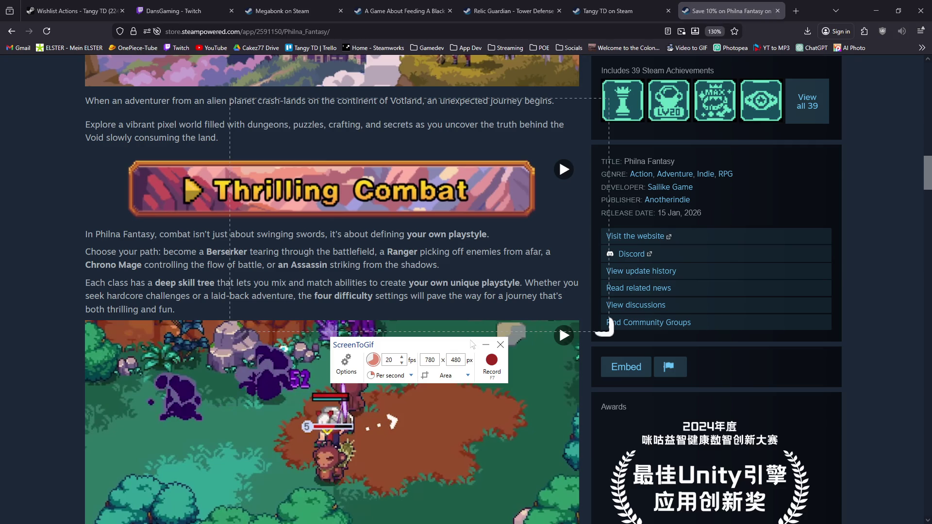
- Launch Tangy TD as a debug build from VS Code, walk the hero, and jump ahead in the trailer timeline
key(alt+Tab)
key(F5)
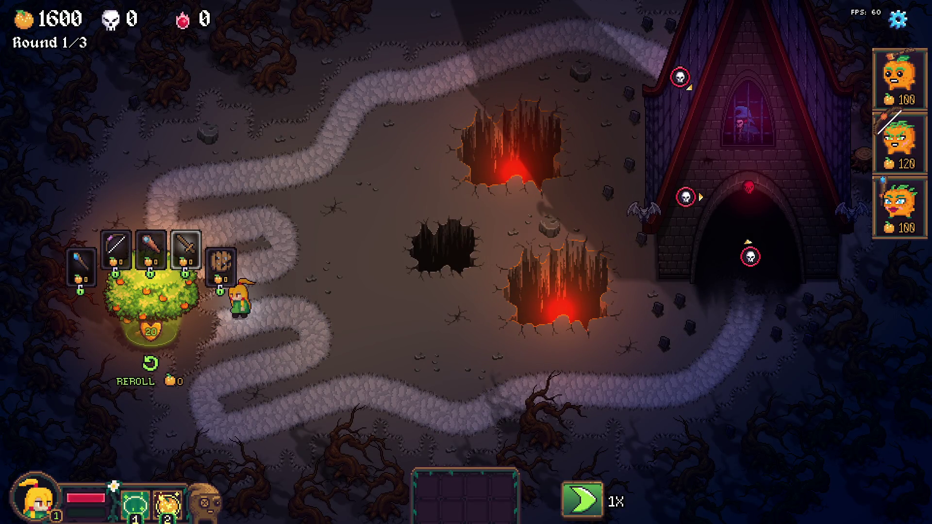
key(d)
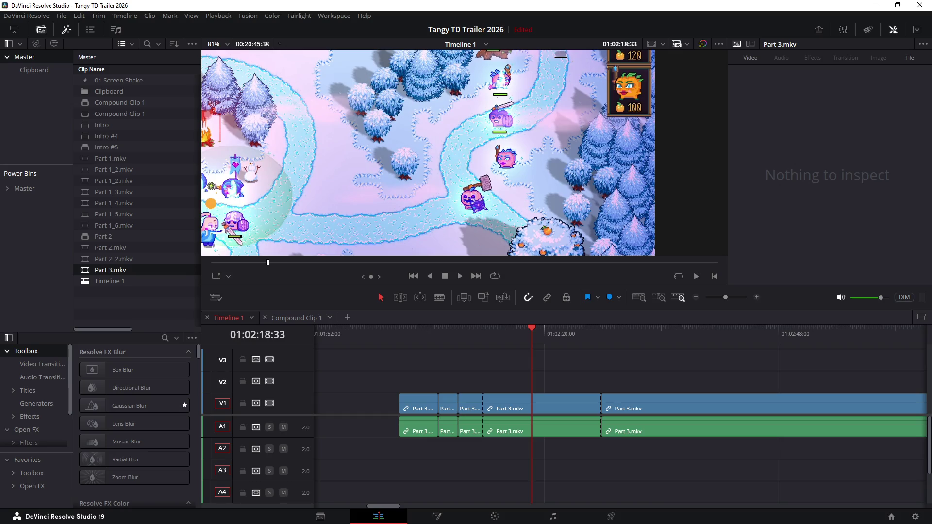
scroll(621, 412, right, 3)
click(797, 335)
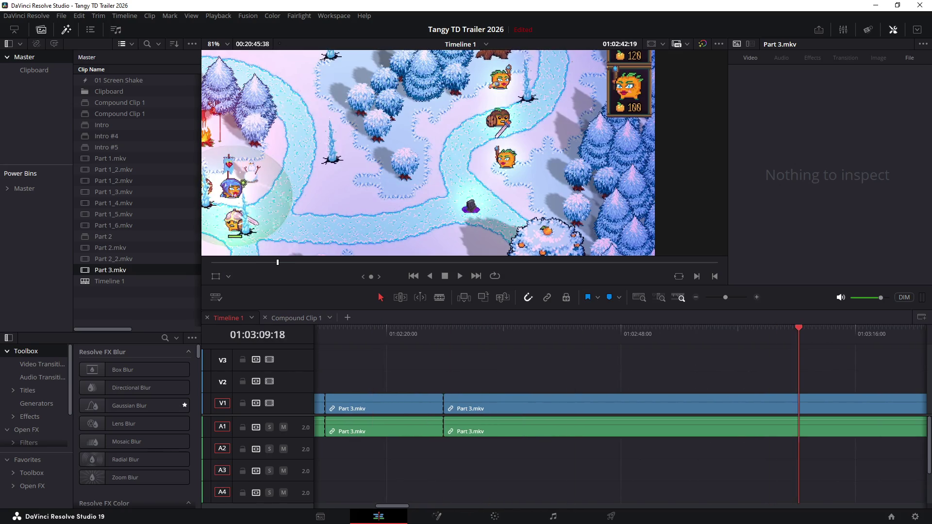
- Cue the timeline to 01:03:09:18, then place two pumpkin towers beside the path
scroll(621, 412, right, 7)
scroll(464, 153, up, 2)
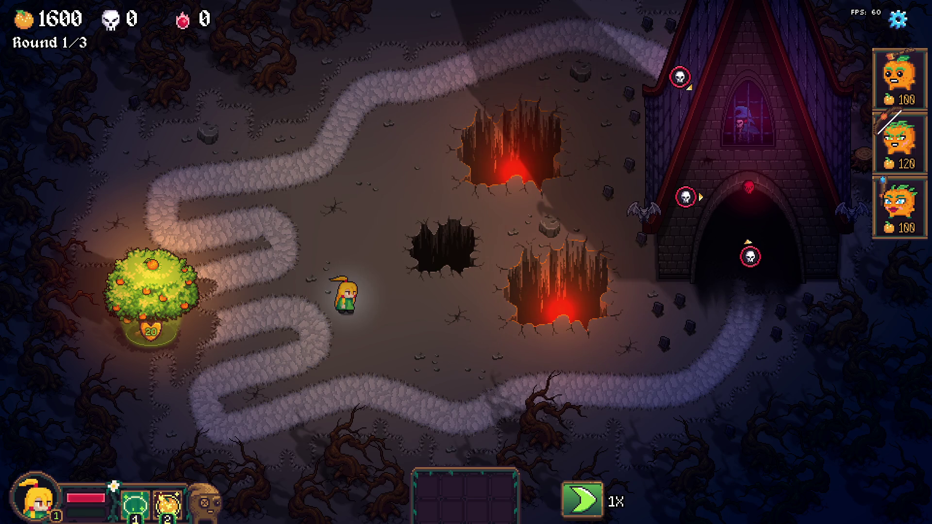
drag(901, 78, 342, 181)
click(341, 180)
click(339, 222)
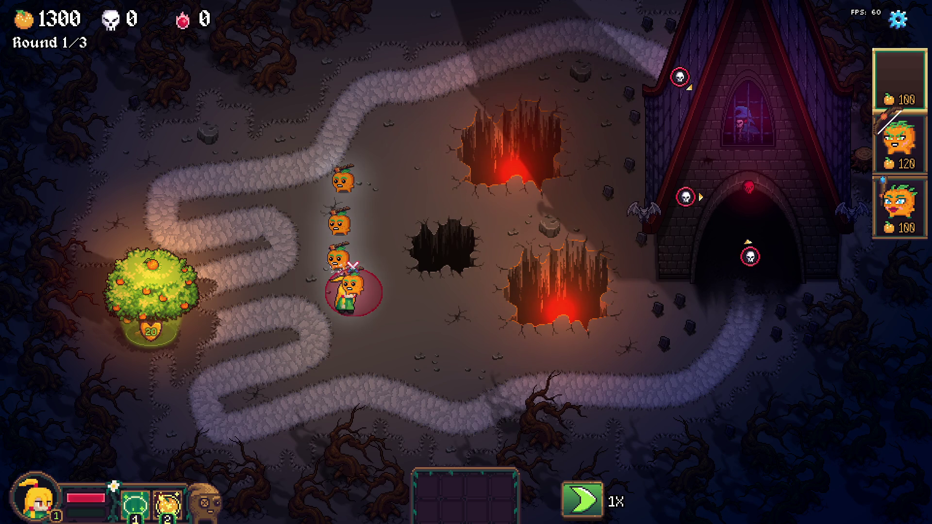
- Place two more pumpkin towers by the hero and two witch-pumpkin towers along the path
click(359, 291)
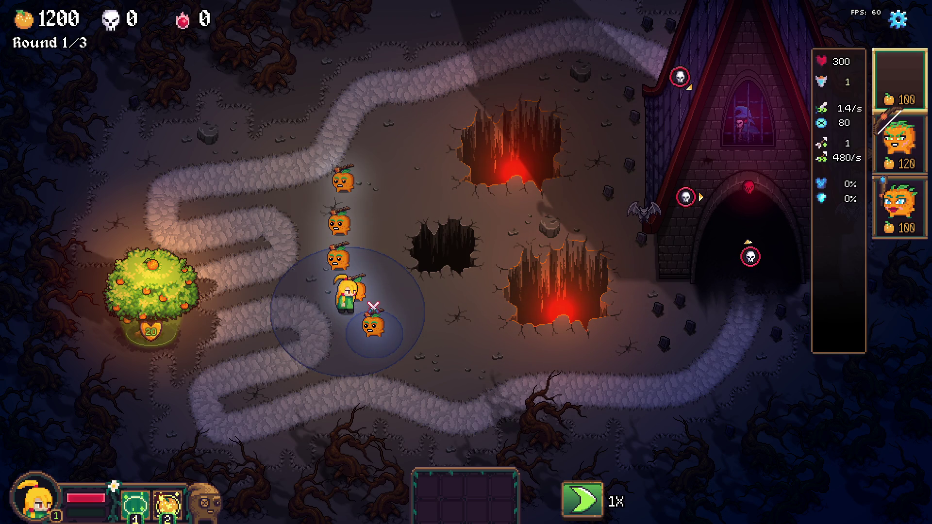
click(378, 326)
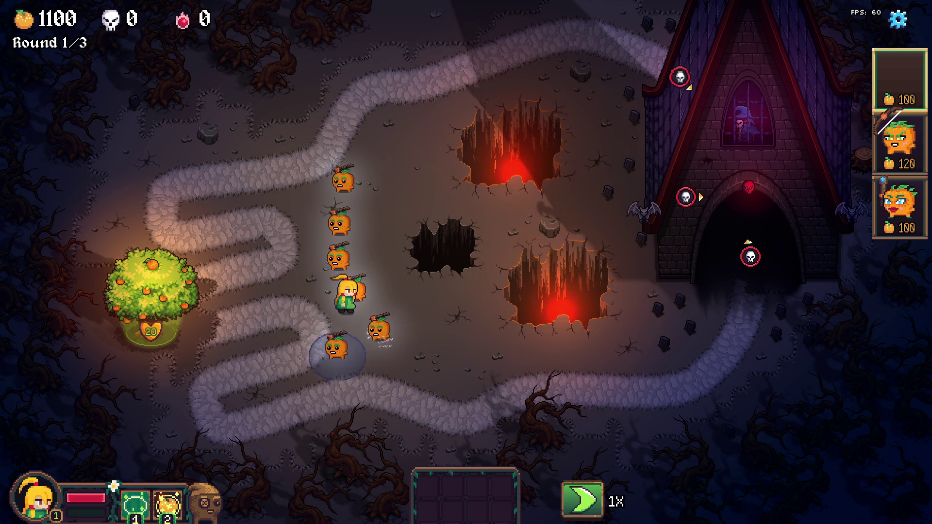
key(3)
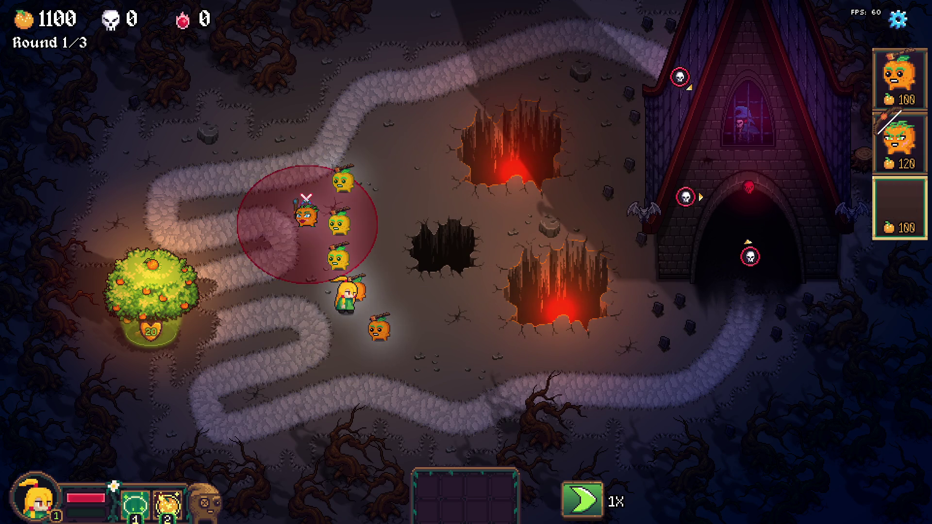
click(304, 213)
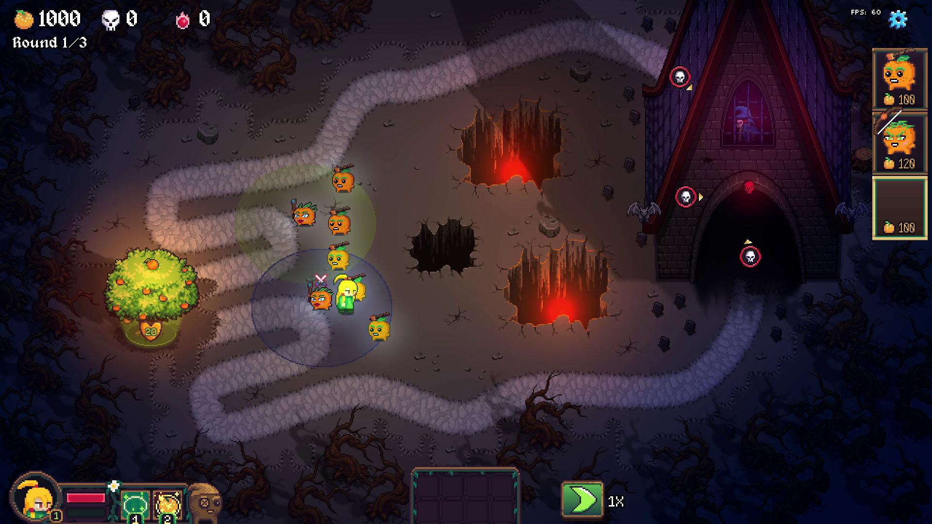
click(321, 297)
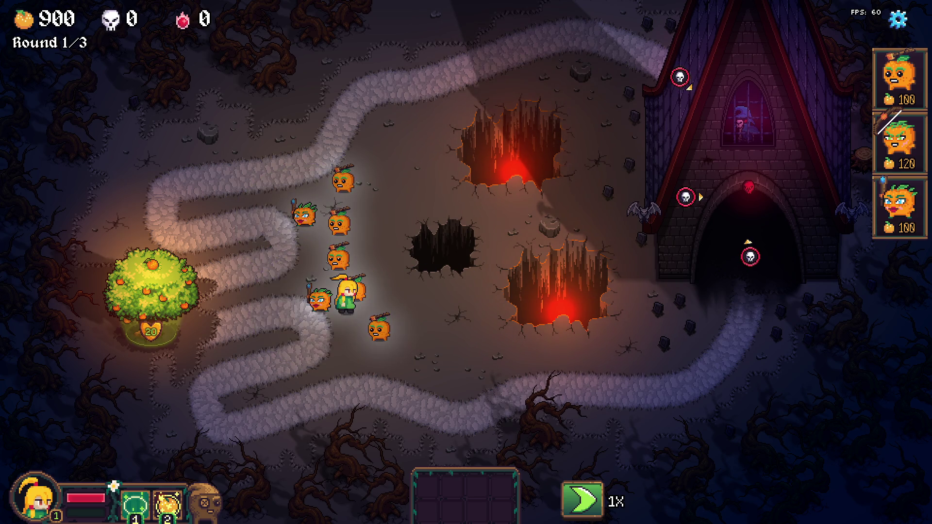
- Place five archer pumpkins around the path, stop placing, and open the tree's weapon shop
key(2)
click(304, 175)
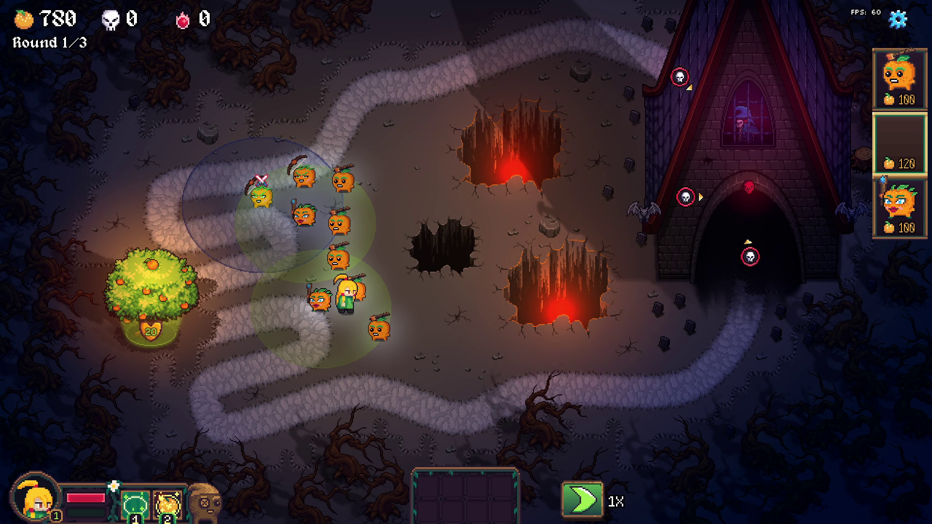
click(263, 196)
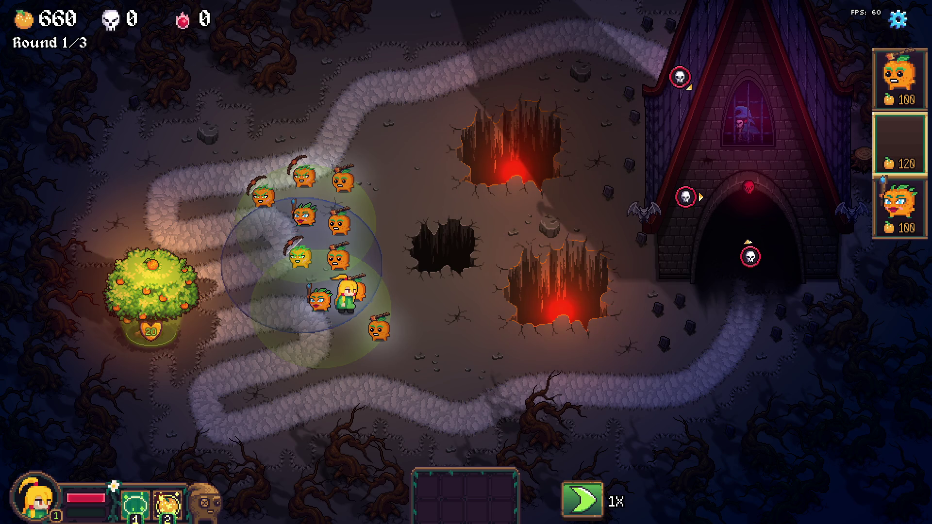
click(301, 257)
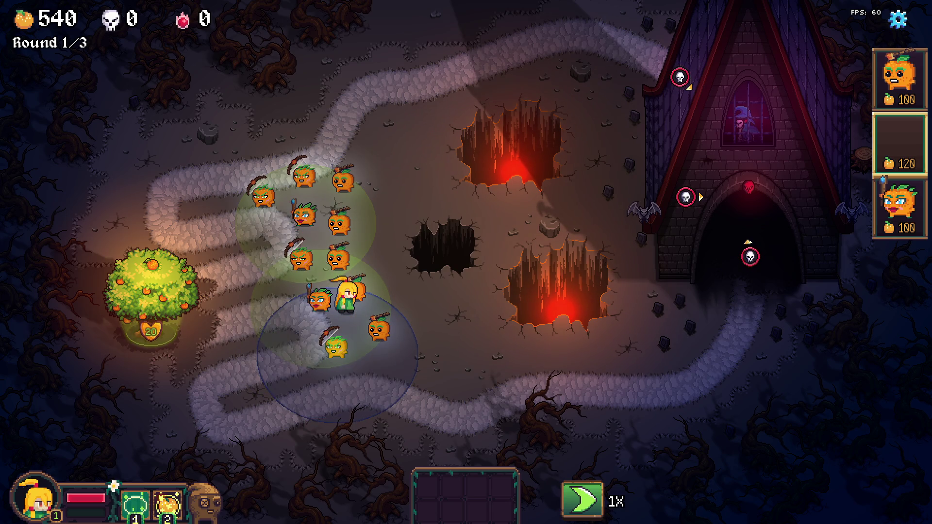
click(345, 348)
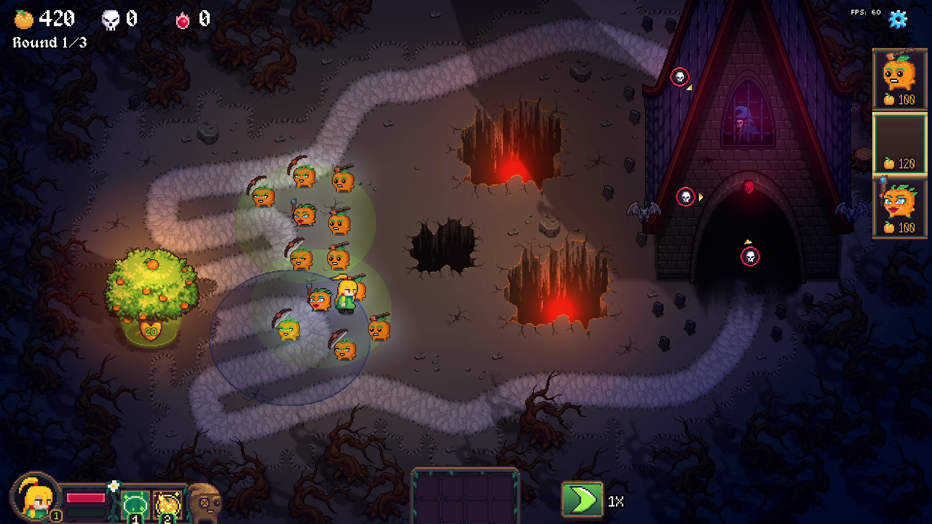
click(287, 328)
right_click(443, 271)
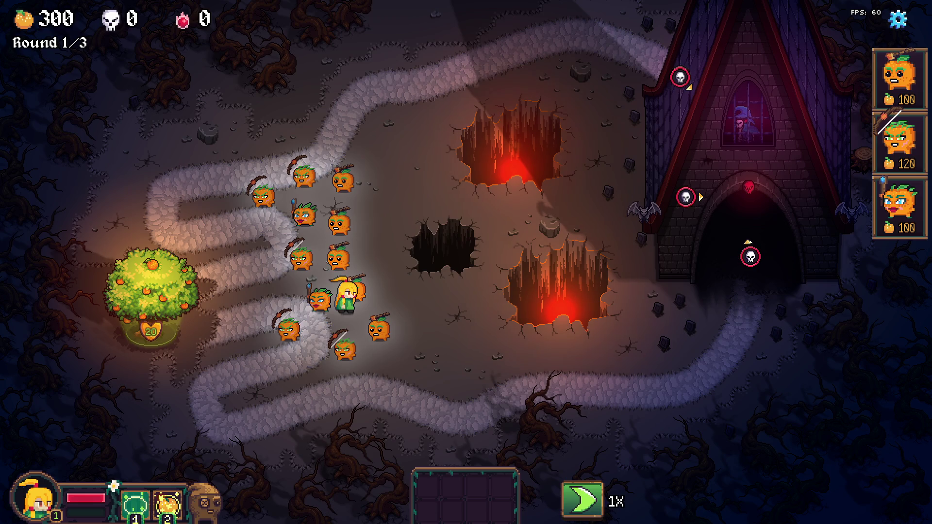
click(151, 289)
text(toggle_ite)
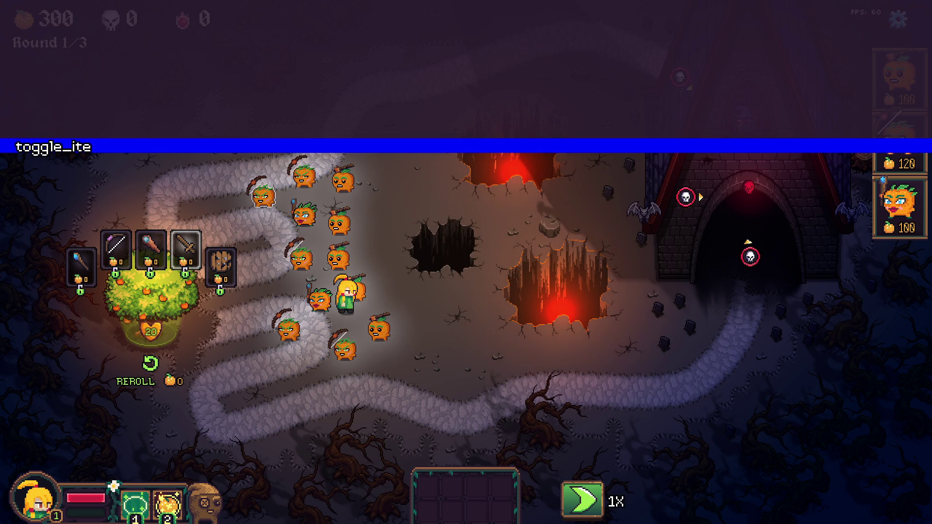
- Show the debug item list with toggle_item_list; spawn three bows, an Evergreen Cape and Ghillie Suits
text(m_list)
key(Return)
key(grave)
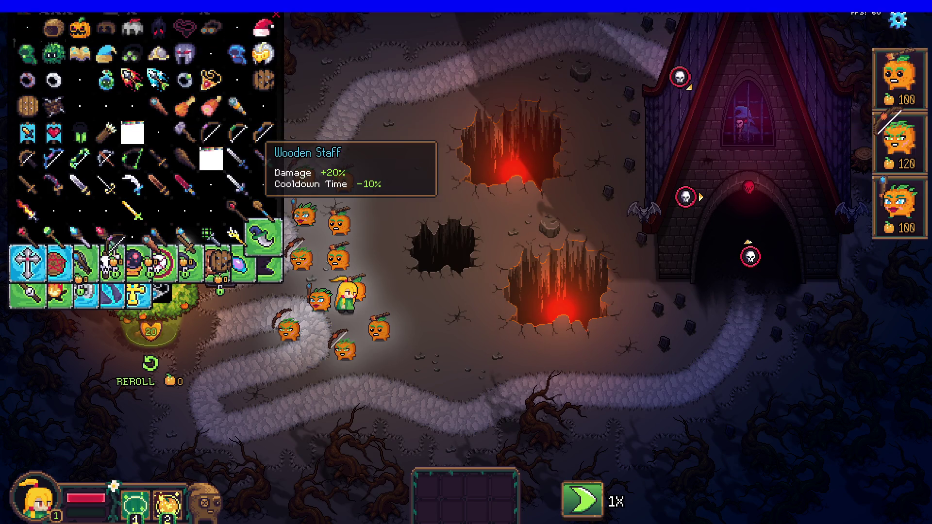
click(80, 158)
click(80, 158)
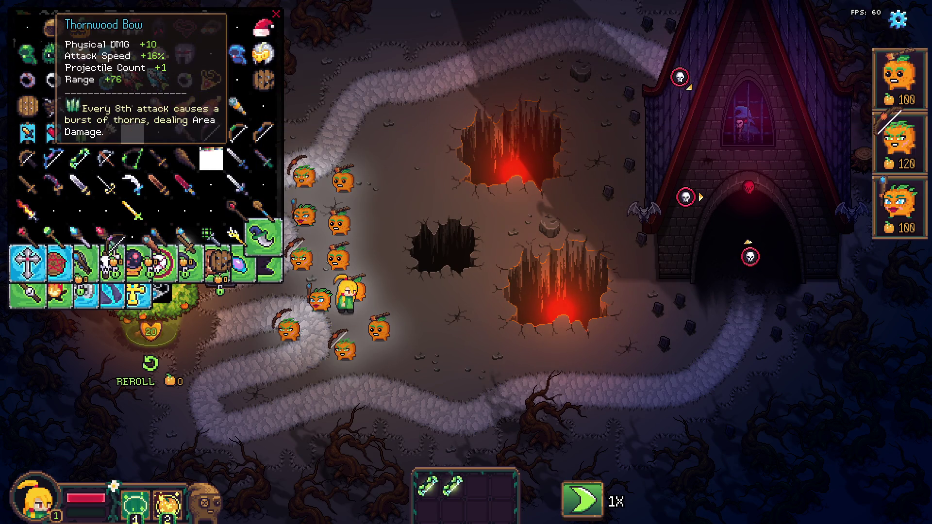
click(53, 158)
click(53, 158)
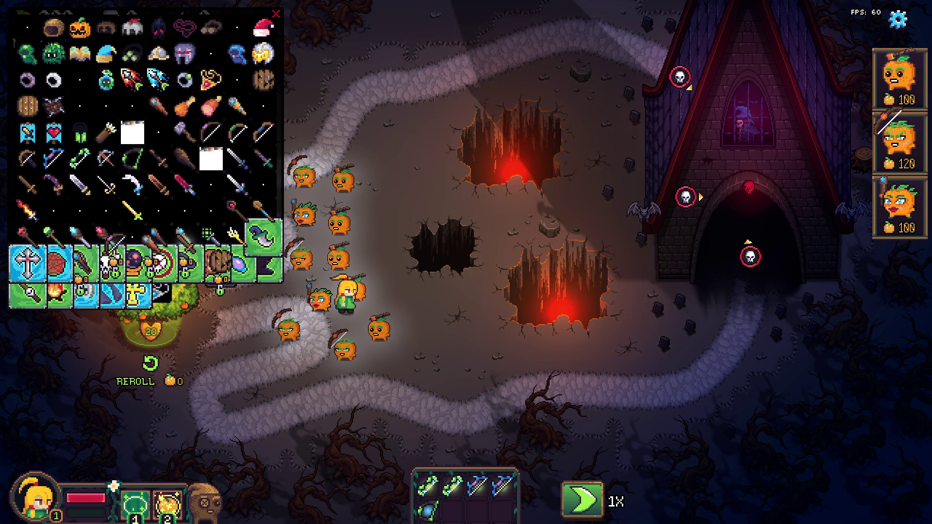
click(107, 54)
click(53, 53)
click(27, 54)
click(26, 53)
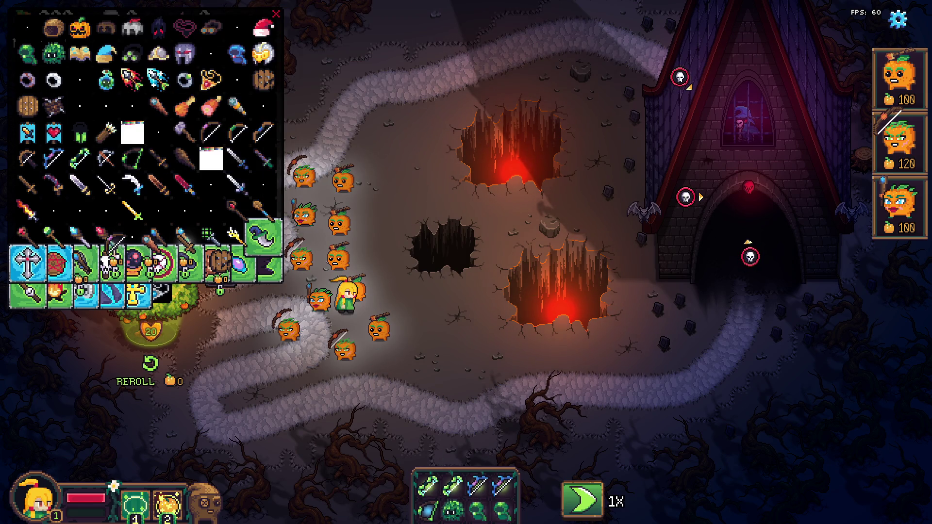
- Equip a Ghillie Suit and two Evergreen Capes on pumpkin units, removing a bow
click(452, 509)
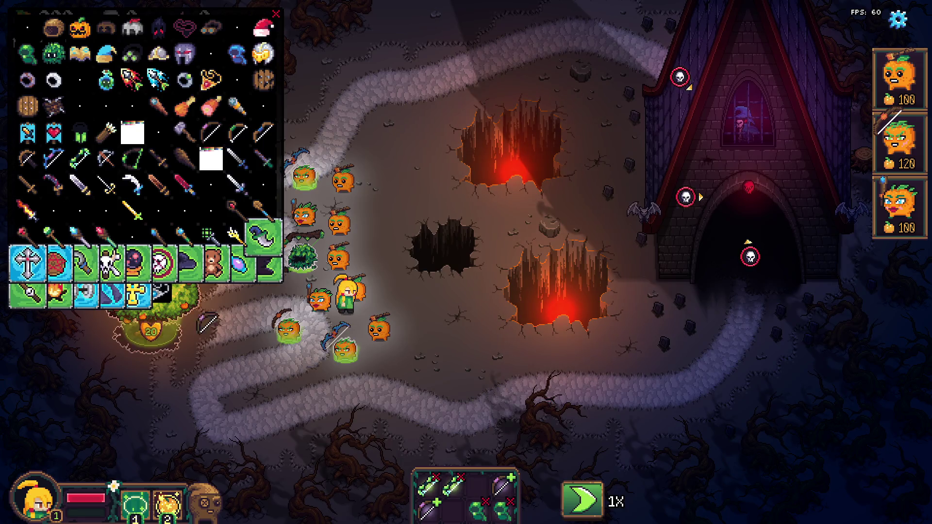
click(428, 509)
click(478, 509)
click(504, 510)
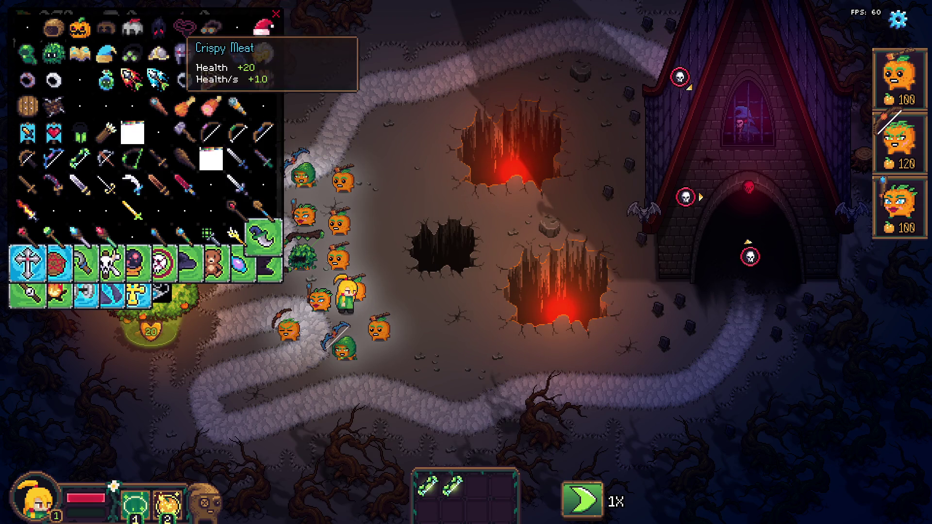
- Spawn goggles, a Quiver and Ice Arrows; equip arrows, Quiver and a Poison Bottle on units
click(132, 53)
click(132, 53)
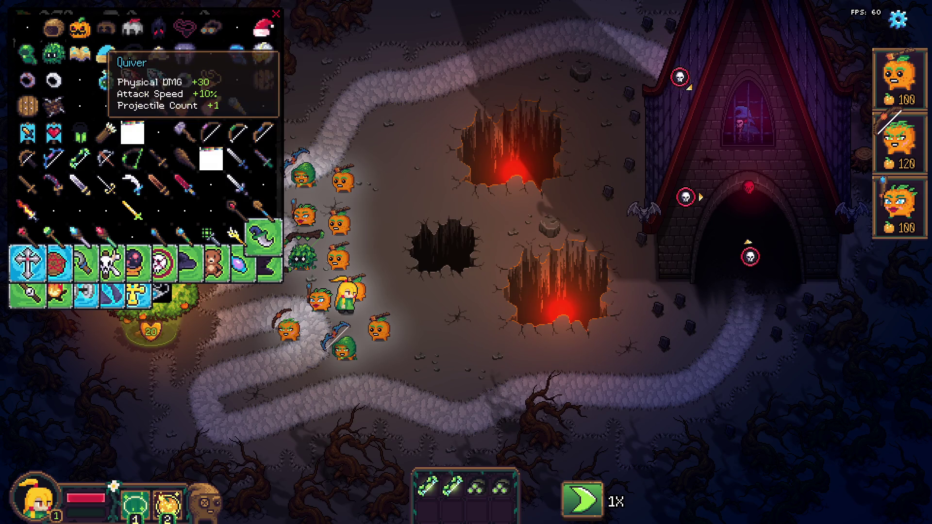
click(106, 131)
click(132, 131)
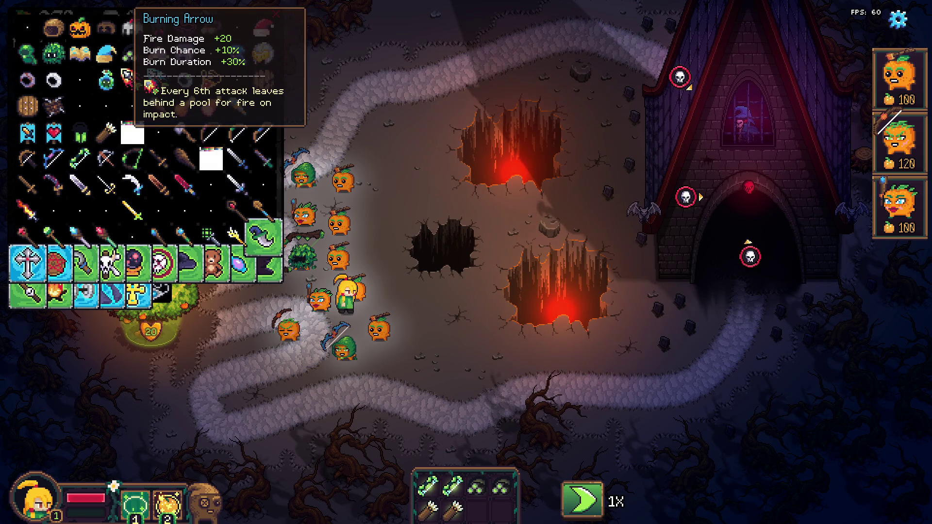
click(210, 159)
click(210, 159)
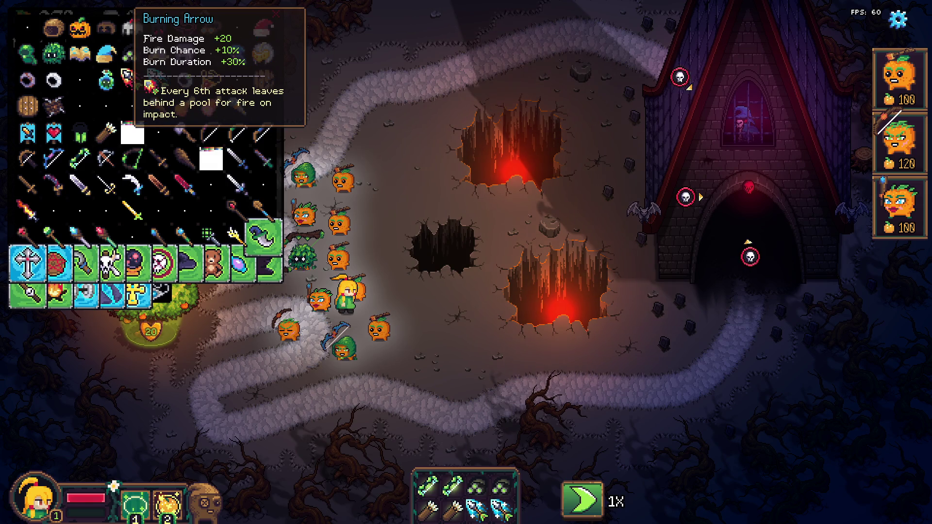
drag(478, 507, 352, 358)
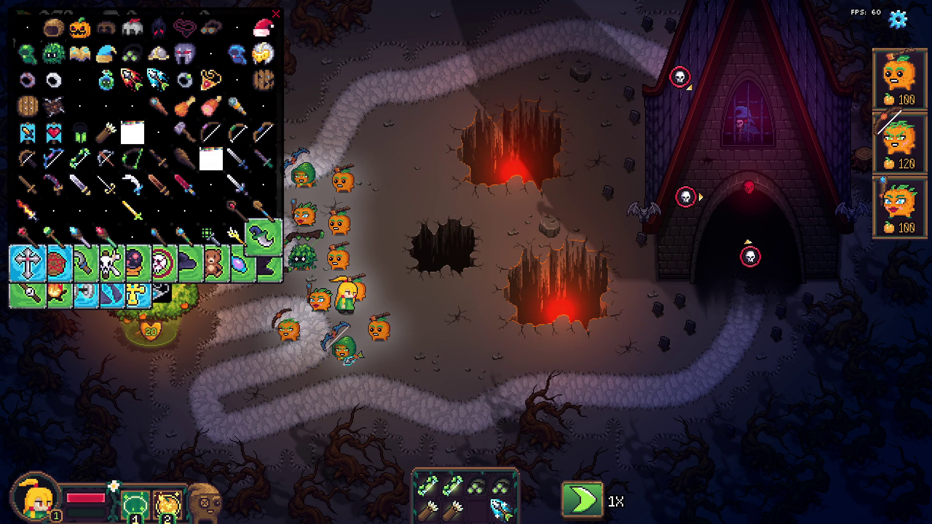
mouse_move(500, 508)
mouse_down()
mouse_move(342, 145)
mouse_move(306, 175)
mouse_up()
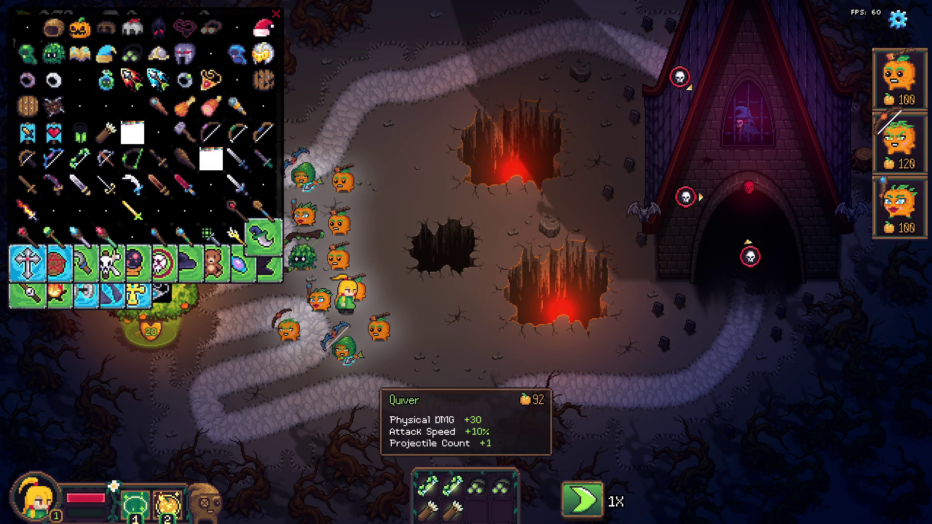
drag(454, 507, 316, 301)
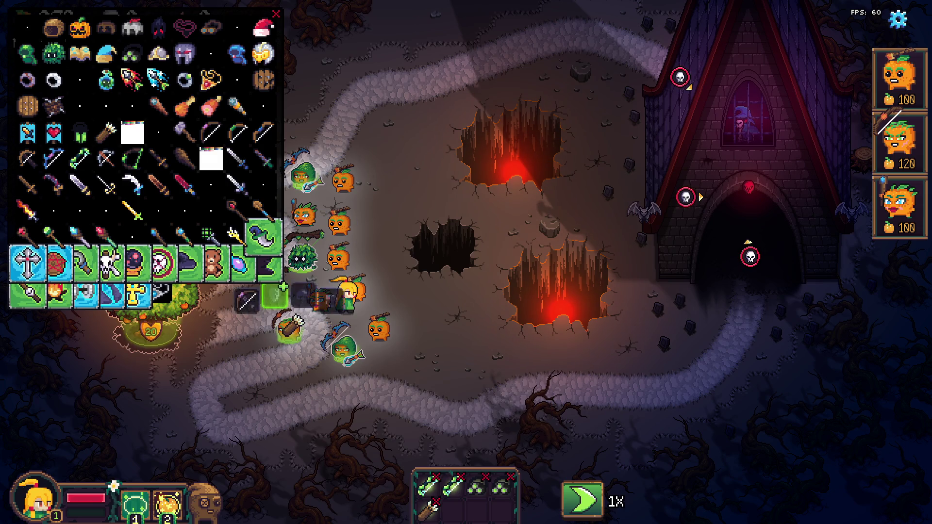
mouse_move(427, 507)
mouse_down()
mouse_move(397, 414)
mouse_move(303, 212)
mouse_up()
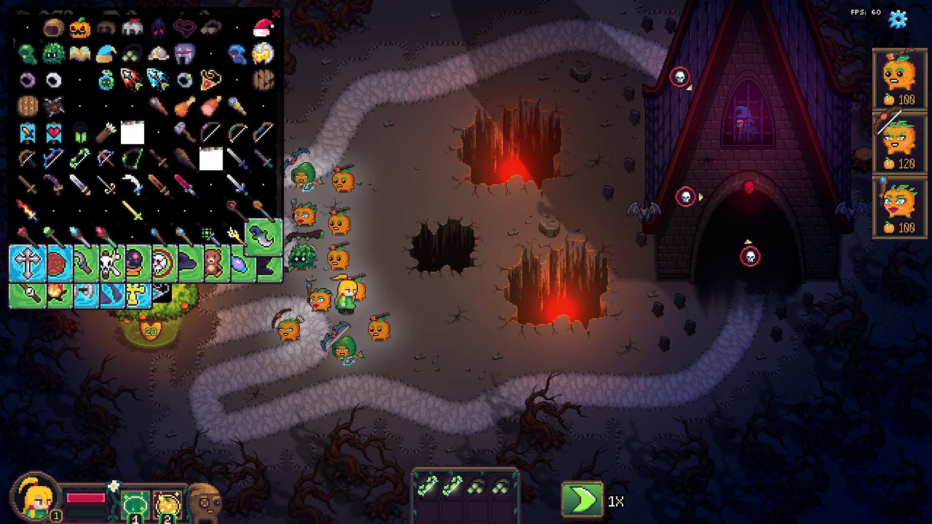
mouse_move(105, 79)
mouse_down()
mouse_move(428, 505)
mouse_move(384, 406)
mouse_up()
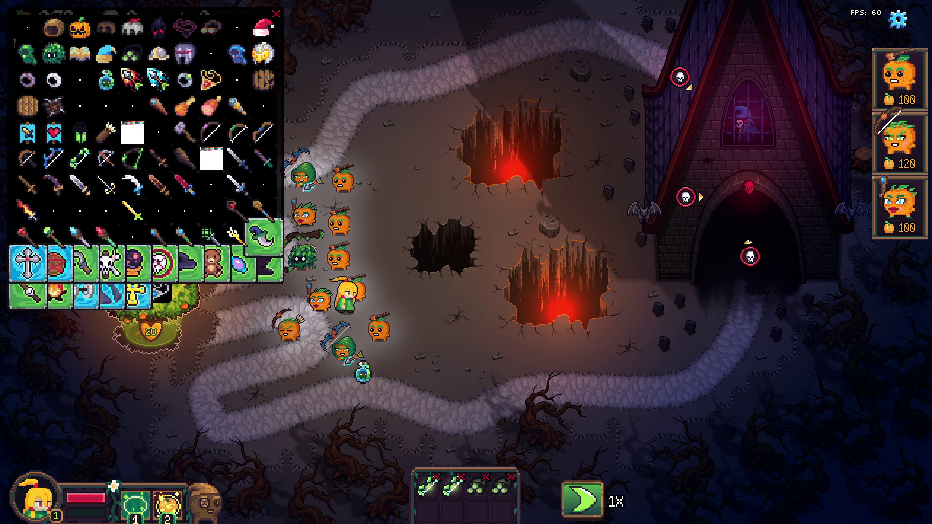
drag(311, 223, 306, 221)
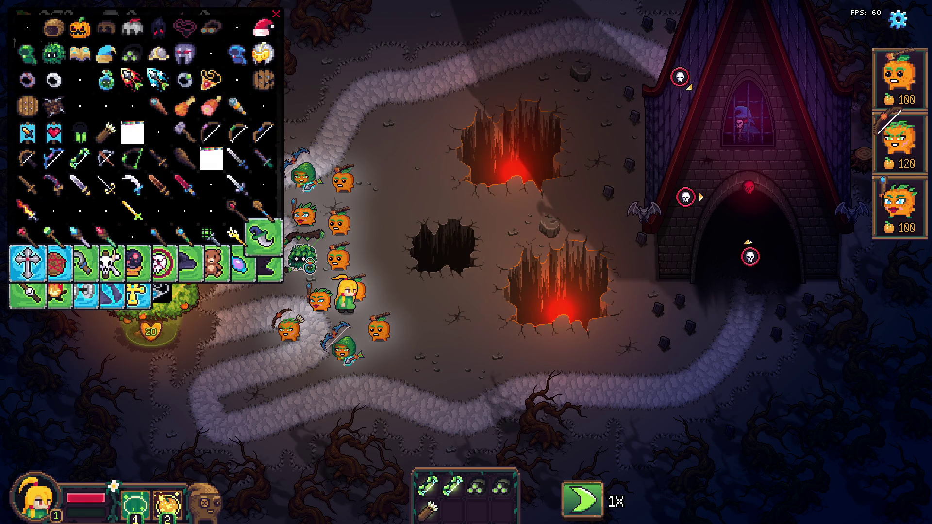
drag(427, 483, 344, 229)
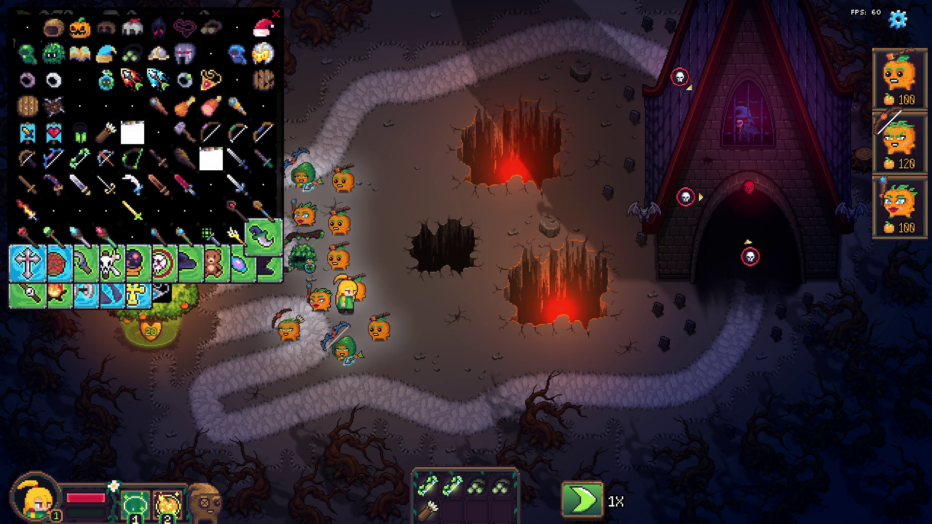
- Close the item list, give archers goggles, green bows and a Quiver, then walk the hero to the tree
click(276, 14)
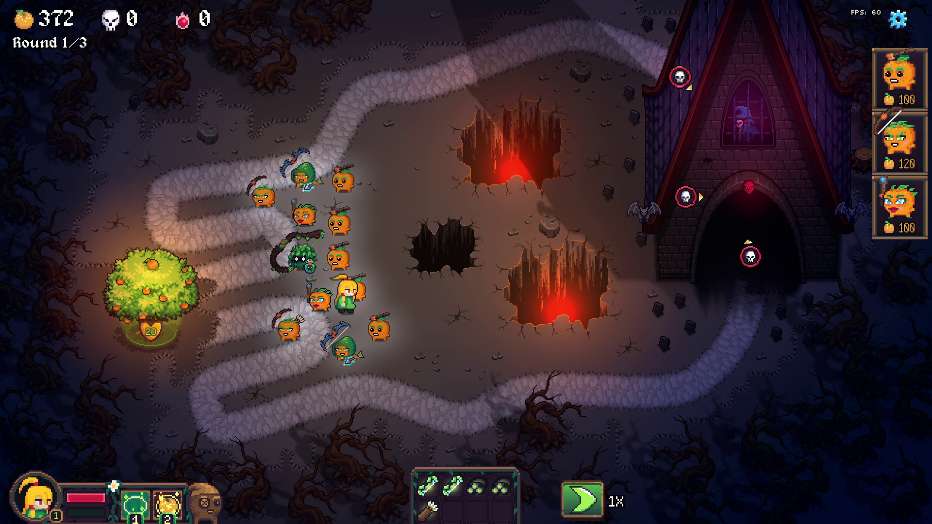
drag(476, 485, 289, 330)
mouse_move(453, 483)
mouse_down()
mouse_move(291, 272)
mouse_move(262, 195)
mouse_up()
drag(503, 482, 255, 191)
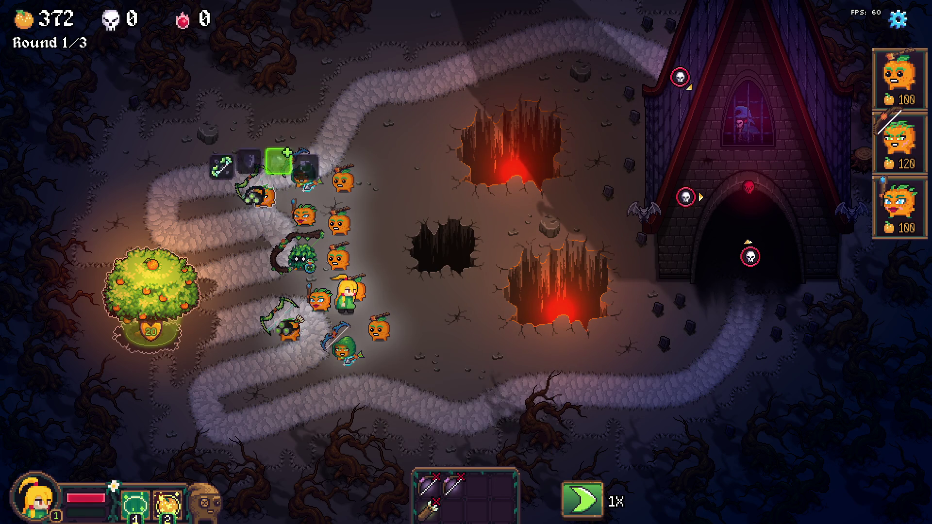
drag(428, 509, 255, 191)
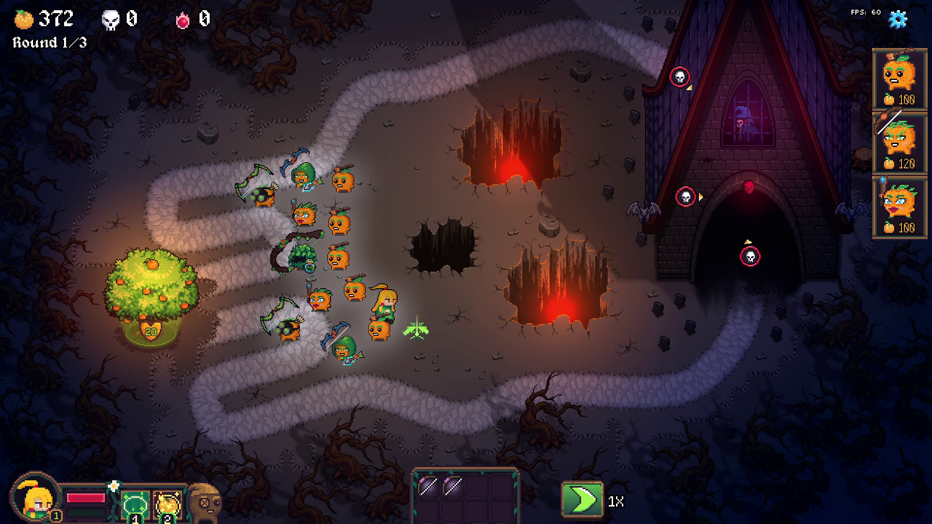
click(151, 292)
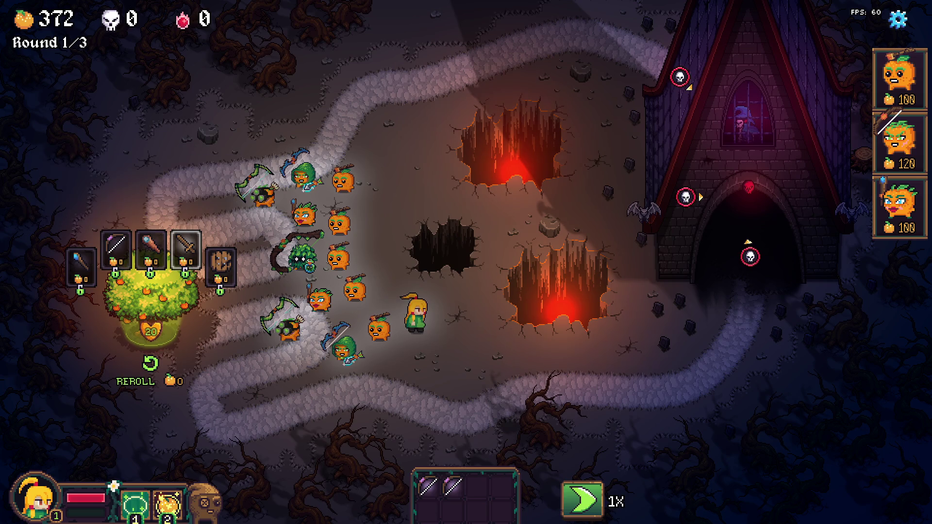
key(Escape)
- Reopen the item list via toggle_item_list and spawn two Knight Helms and several Shellmets
key(grave)
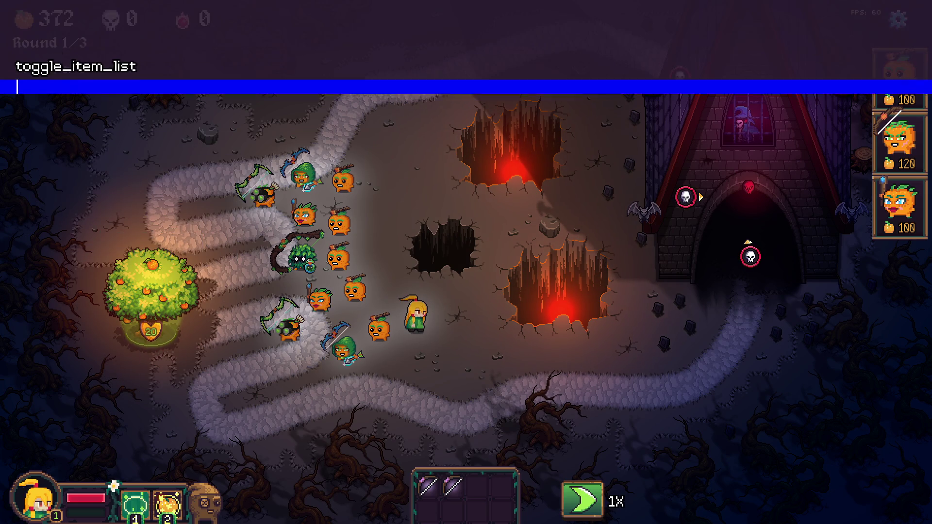
text(toggle_item_list)
key(Return)
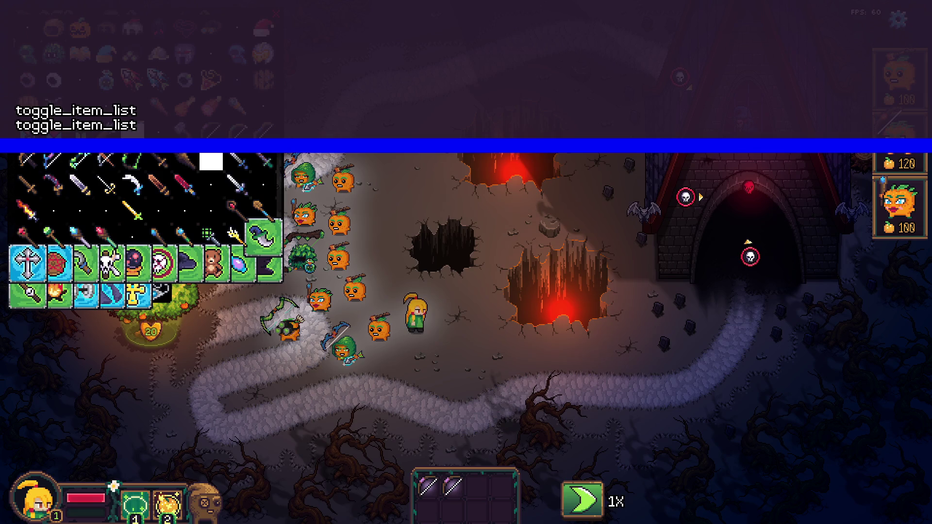
key(grave)
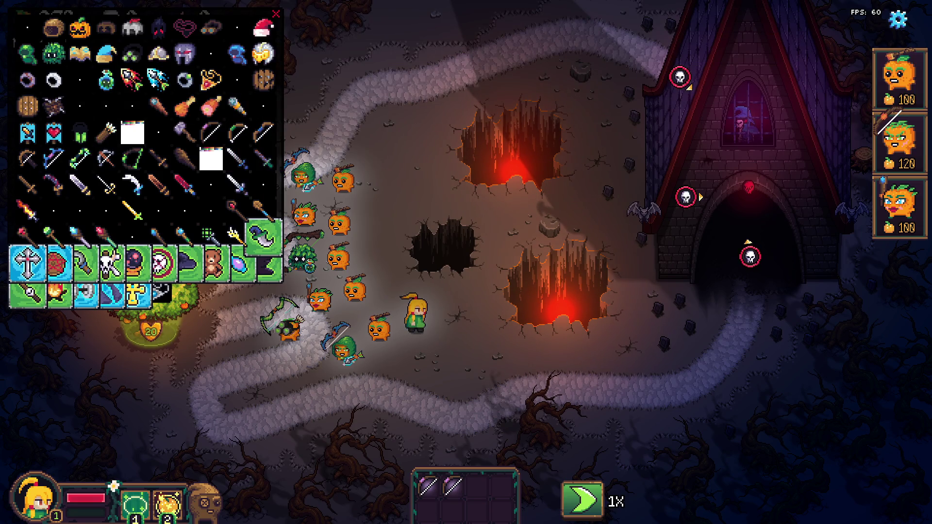
mouse_move(263, 26)
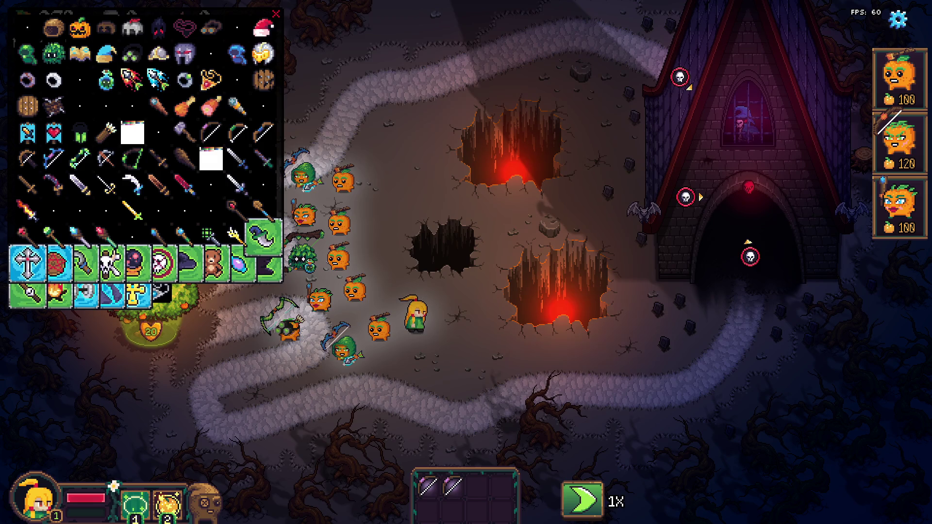
click(263, 54)
click(262, 53)
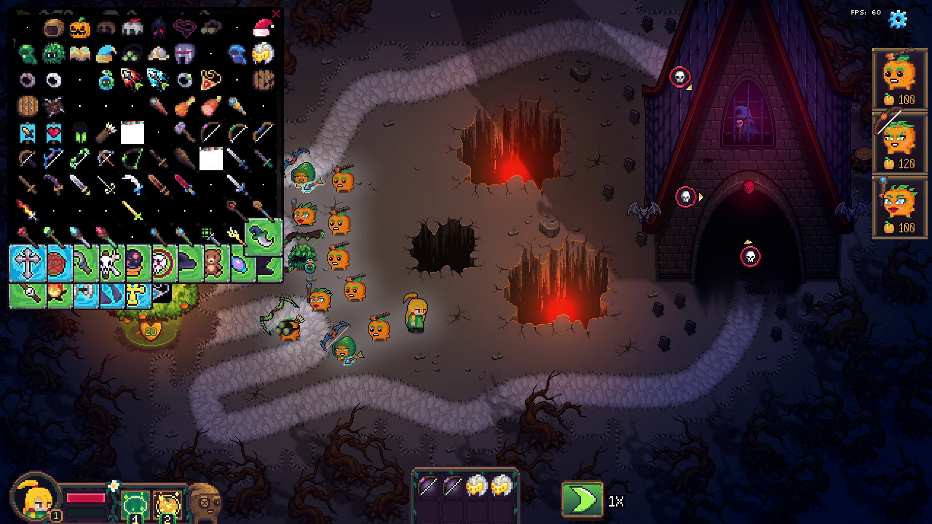
click(159, 54)
click(159, 54)
click(159, 54)
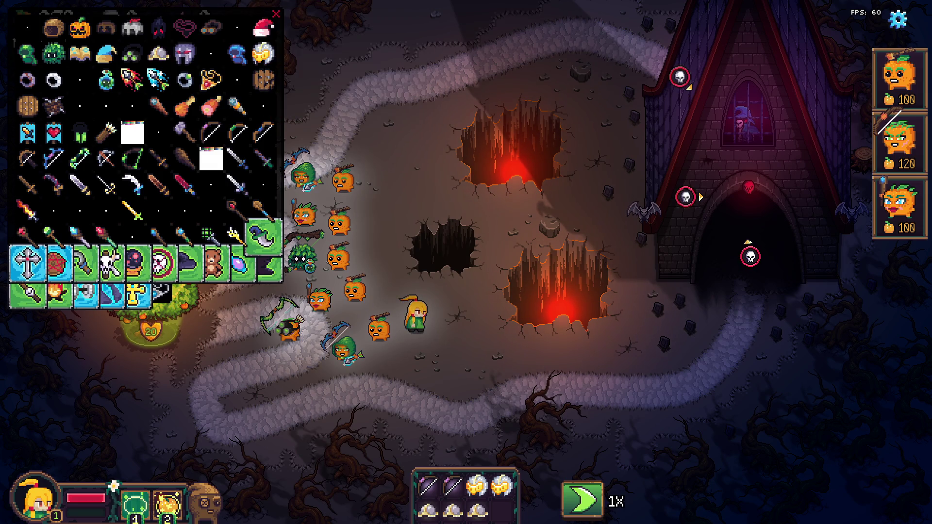
- Sell two bows, then give two pumpkins Steel Swords and Knight Helms
right_click(452, 485)
right_click(427, 485)
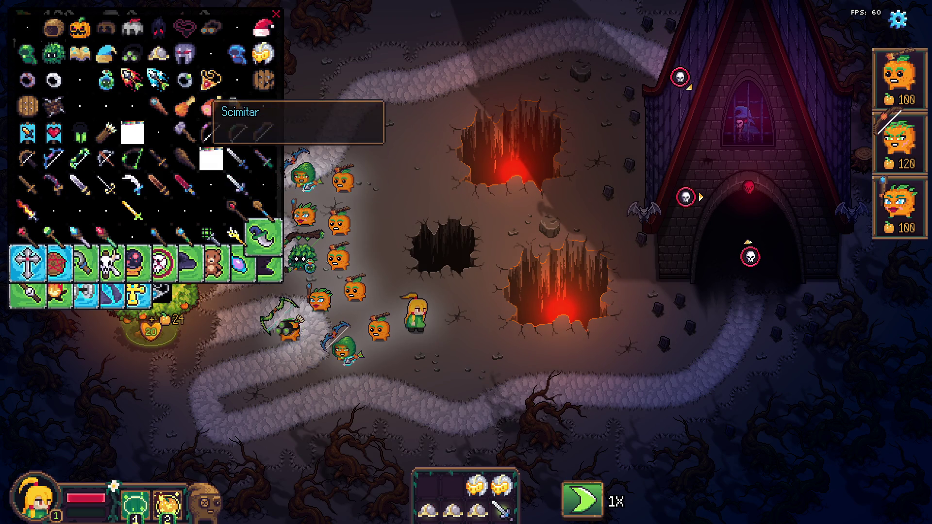
click(237, 184)
drag(427, 485, 383, 323)
mouse_move(500, 508)
mouse_down()
mouse_move(340, 148)
mouse_move(346, 172)
mouse_up()
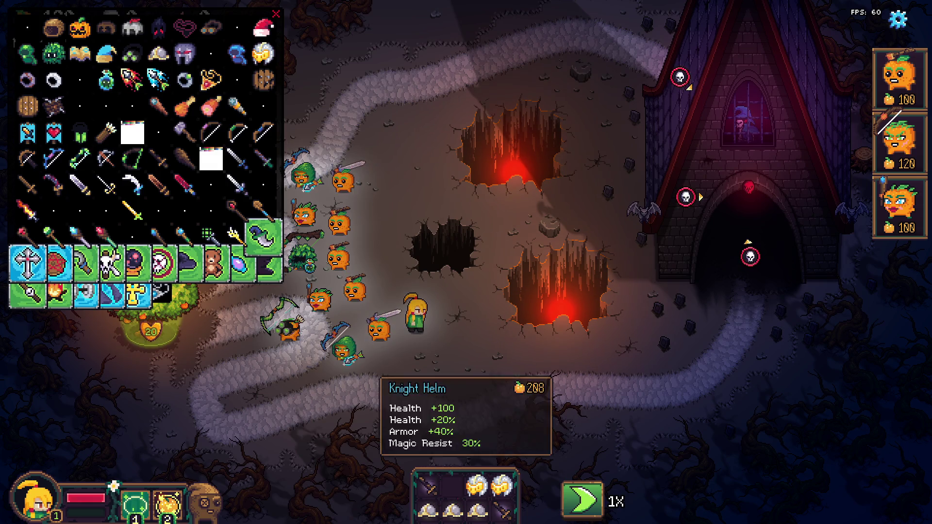
drag(477, 485, 379, 327)
mouse_move(500, 485)
mouse_down()
mouse_move(362, 145)
mouse_move(344, 174)
mouse_up()
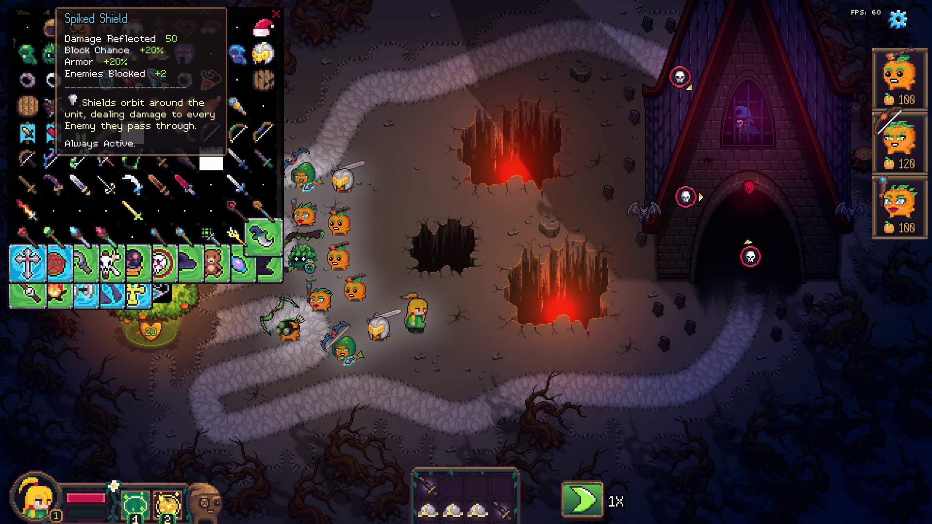
- Equip a Spiked Shield, a Wooden Shield and three helmets on pumpkin units
click(53, 106)
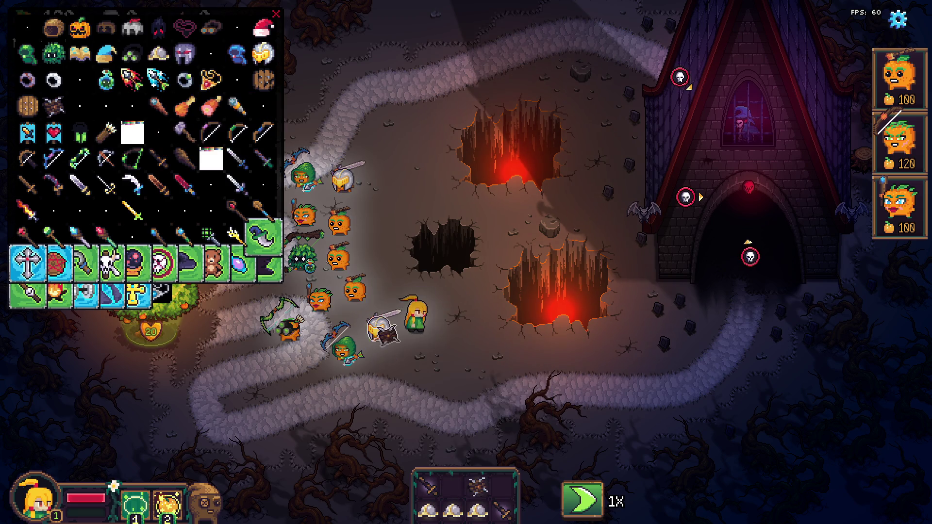
drag(477, 486, 345, 177)
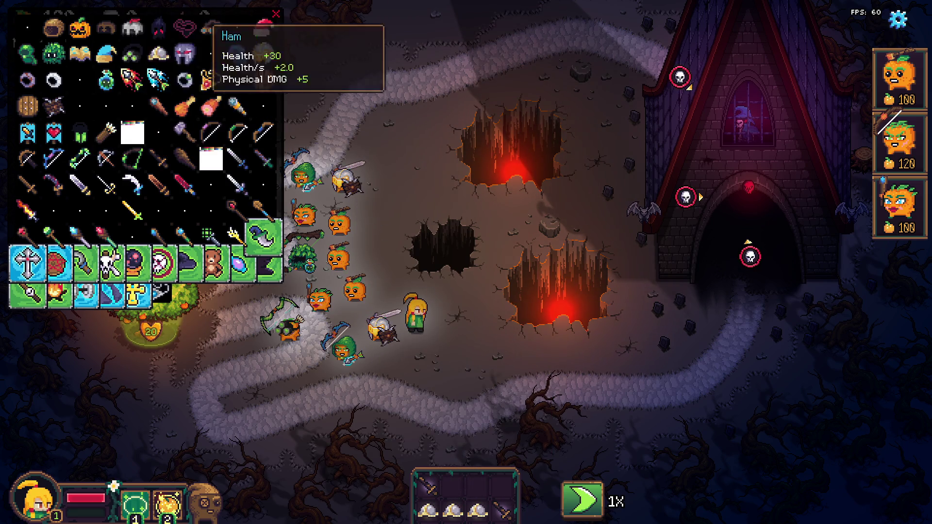
click(27, 106)
click(28, 105)
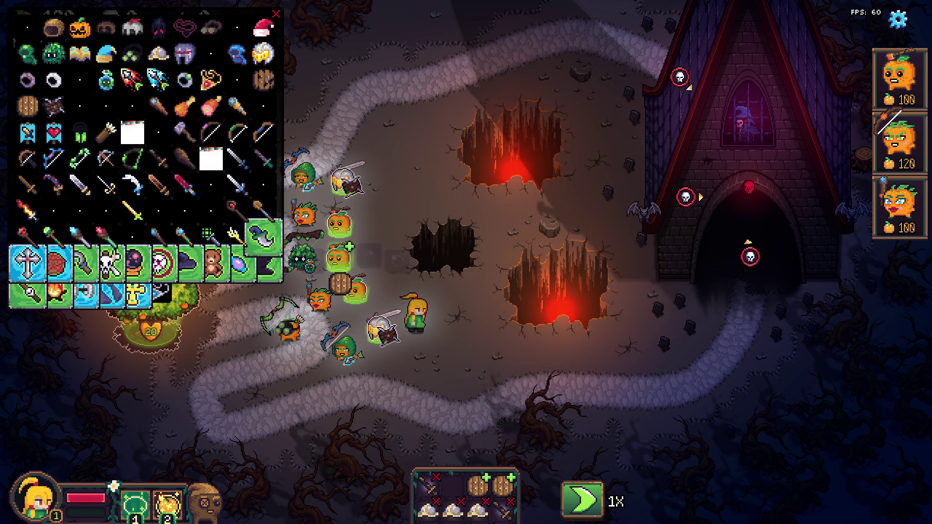
mouse_move(478, 486)
mouse_down()
mouse_move(324, 213)
mouse_move(338, 221)
mouse_up()
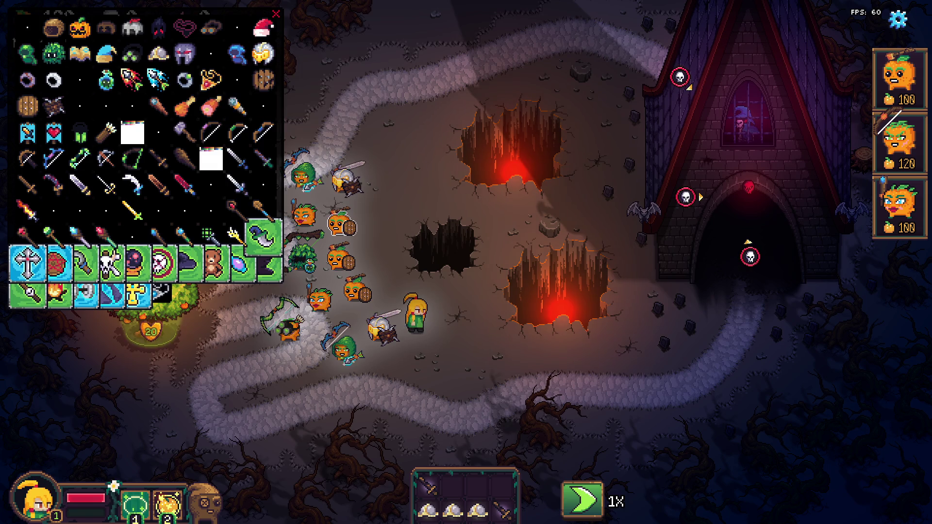
mouse_move(453, 509)
mouse_down()
mouse_move(385, 381)
mouse_move(357, 288)
mouse_up()
drag(427, 509, 340, 223)
drag(477, 510, 339, 257)
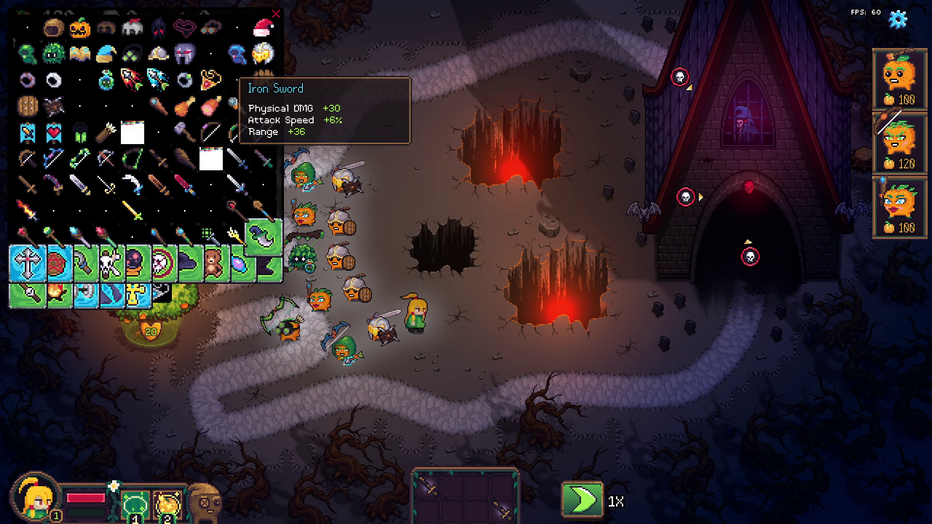
- Give a unit the Iron Sword, pick up a Magic Mantle, and merge the swords
drag(500, 476, 415, 398)
mouse_move(410, 263)
mouse_down()
mouse_move(478, 483)
mouse_move(297, 195)
mouse_up()
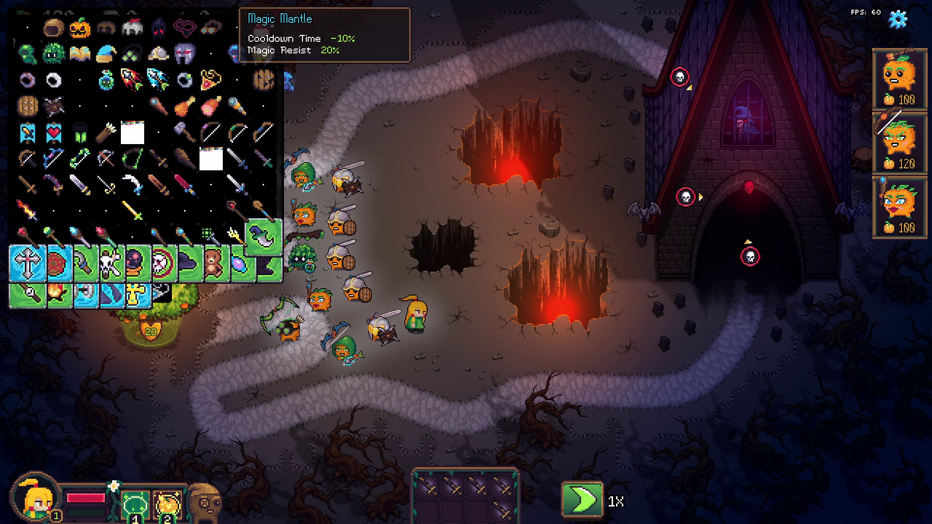
mouse_move(238, 53)
mouse_down()
mouse_move(418, 437)
mouse_move(410, 469)
mouse_up()
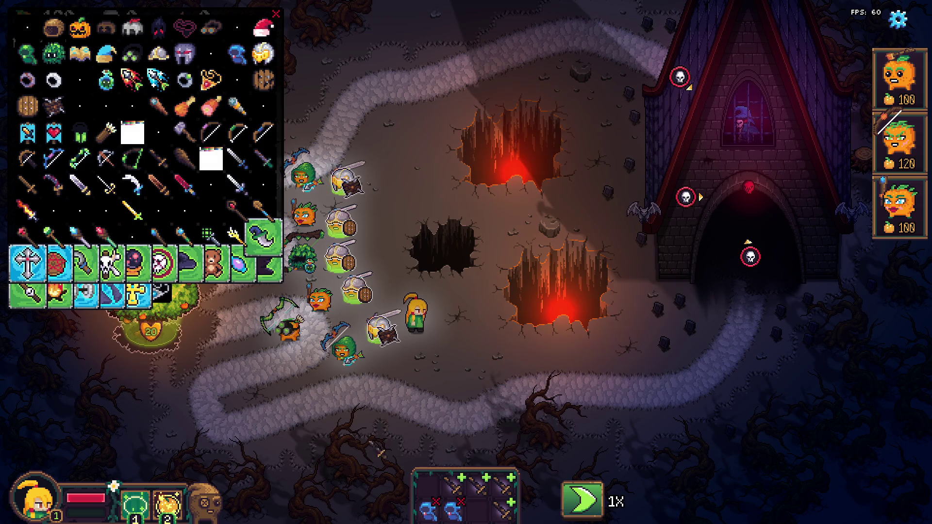
click(478, 483)
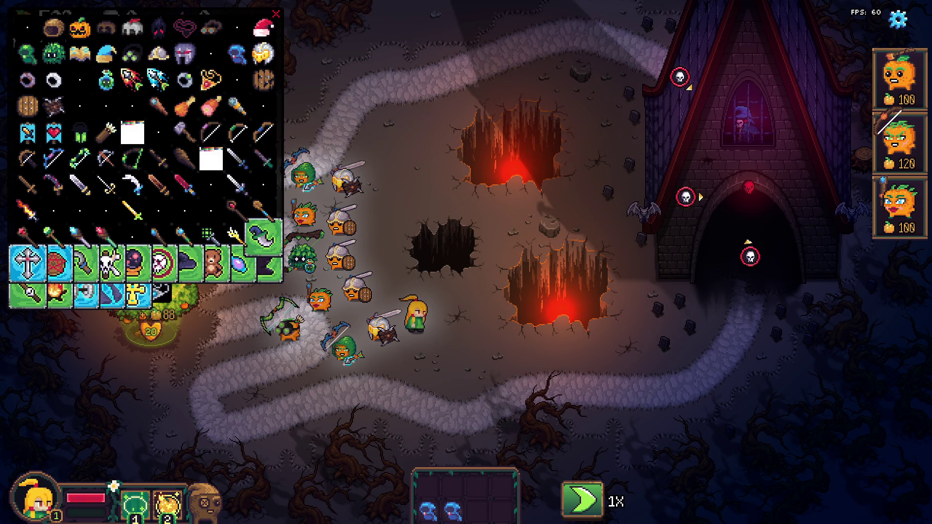
- Add Staff of Healing items, equip the War Banner, and give Magic Turtles to two units
mouse_move(208, 236)
mouse_down()
mouse_move(395, 385)
mouse_move(451, 485)
mouse_up()
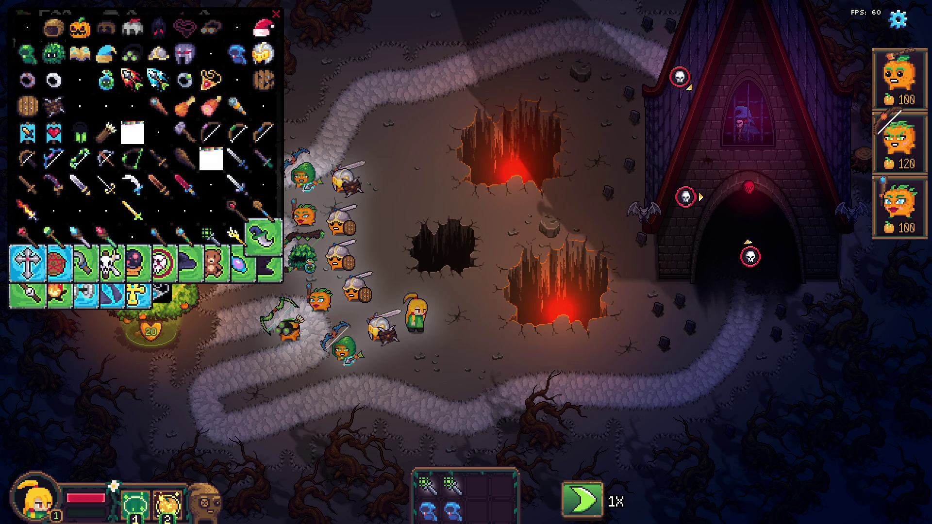
mouse_move(28, 134)
mouse_down()
mouse_move(502, 487)
mouse_move(418, 335)
mouse_up()
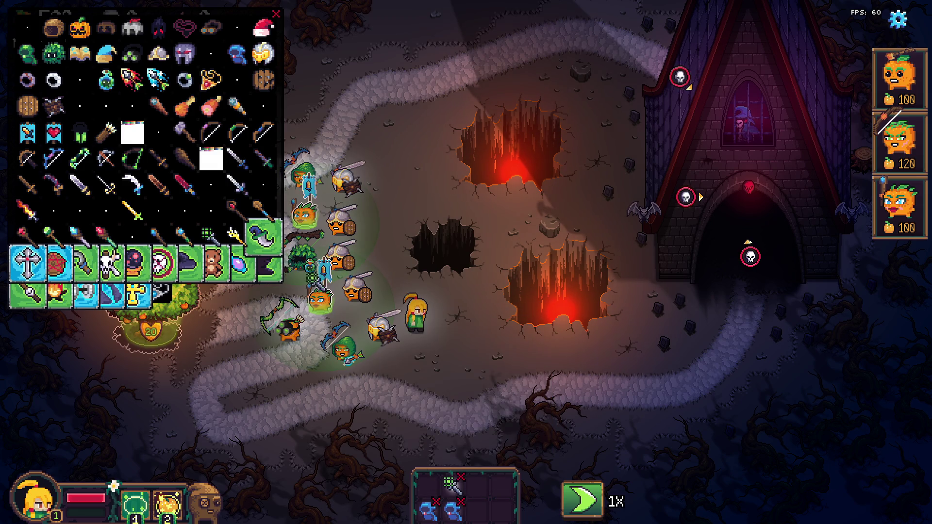
drag(453, 483, 441, 455)
drag(428, 508, 369, 305)
drag(454, 509, 310, 219)
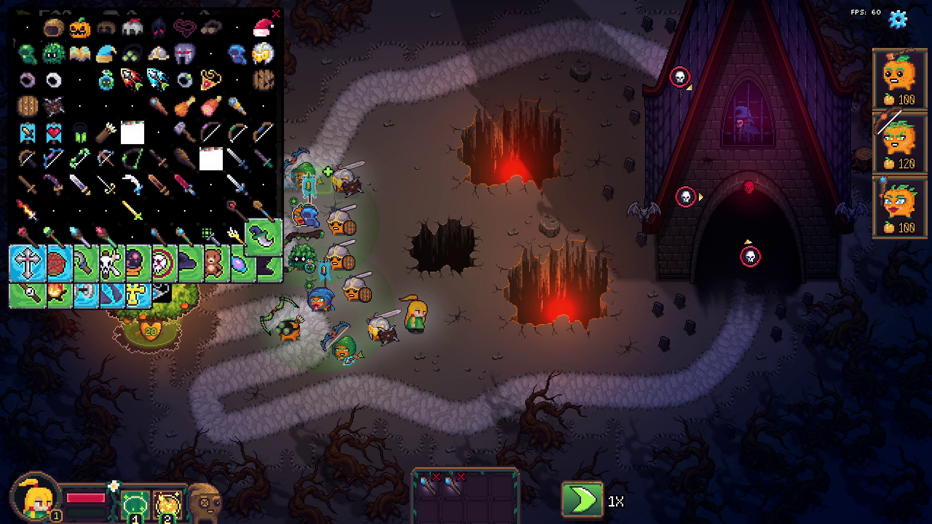
- Add spyglasses, swap one for a war banner, equip a lantern, and sell a spyglass for oranges
mouse_move(238, 106)
mouse_down()
mouse_move(466, 485)
mouse_move(502, 486)
mouse_up()
drag(28, 133, 477, 485)
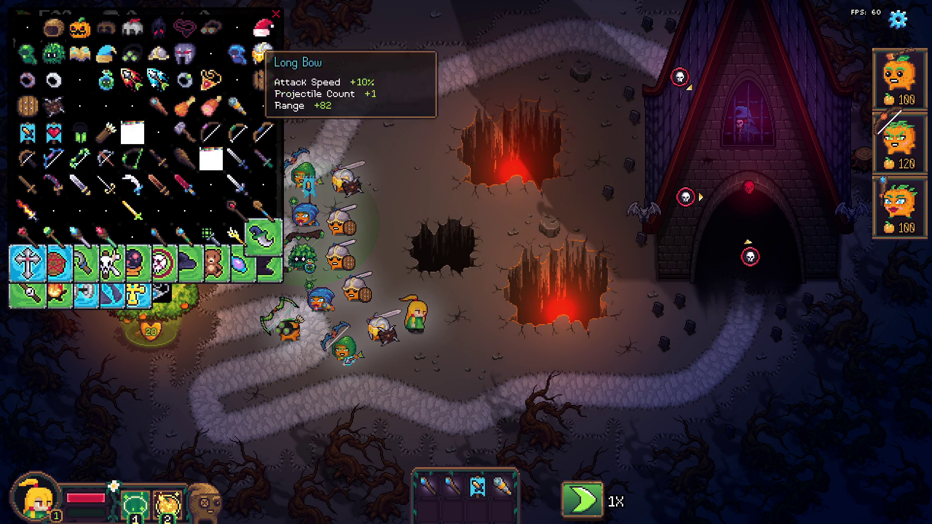
mouse_move(80, 133)
mouse_down()
mouse_move(424, 505)
mouse_move(453, 509)
mouse_move(313, 220)
mouse_up()
drag(427, 486, 421, 458)
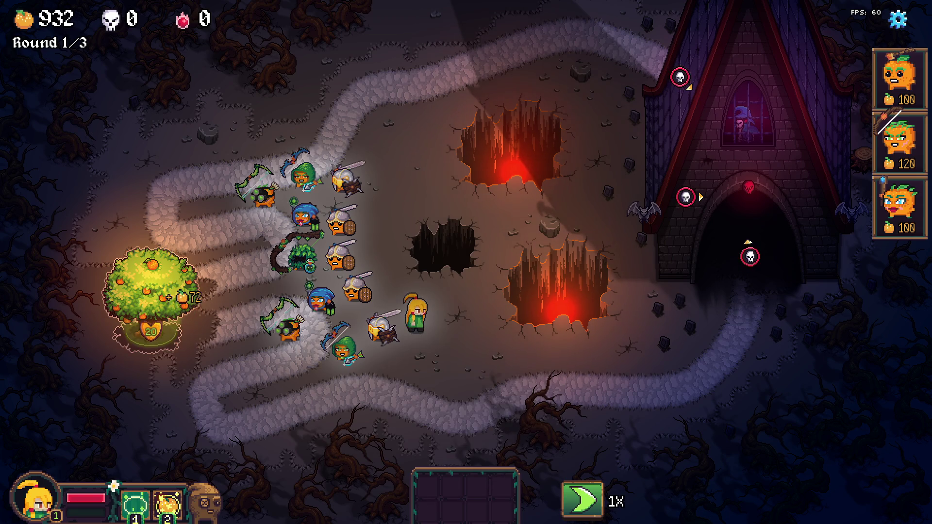
click(321, 300)
- Spawn two Dmg Banners from the item list and place one among the defenders
key(Escape)
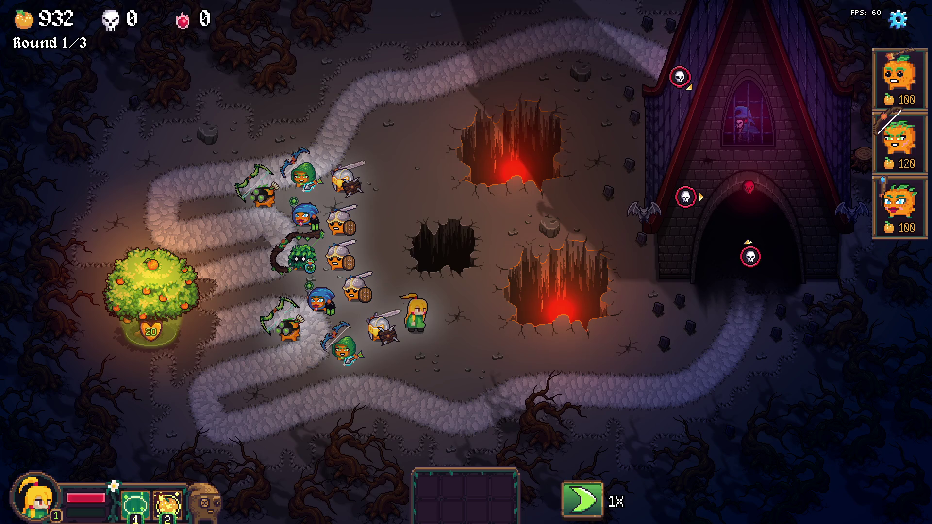
key(grave)
key(Up)
key(Return)
key(grave)
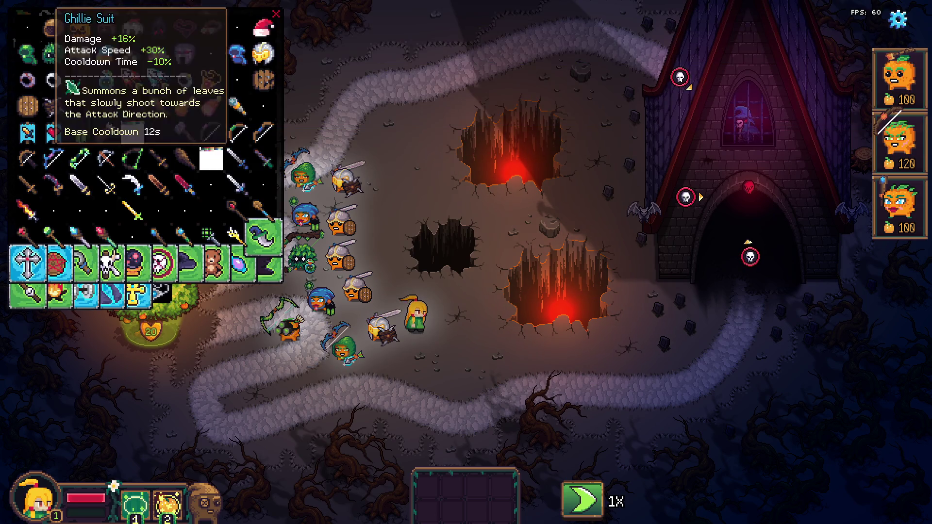
click(28, 132)
click(28, 132)
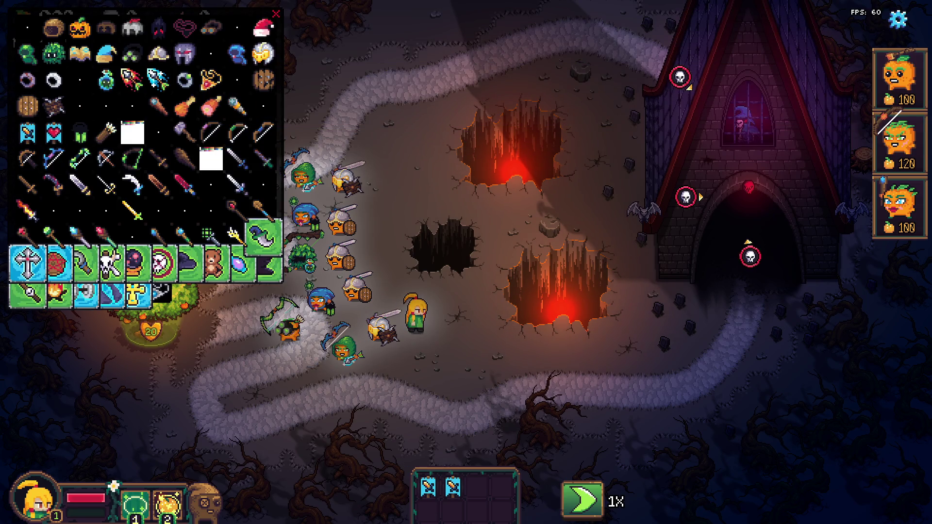
click(275, 16)
drag(428, 487, 396, 427)
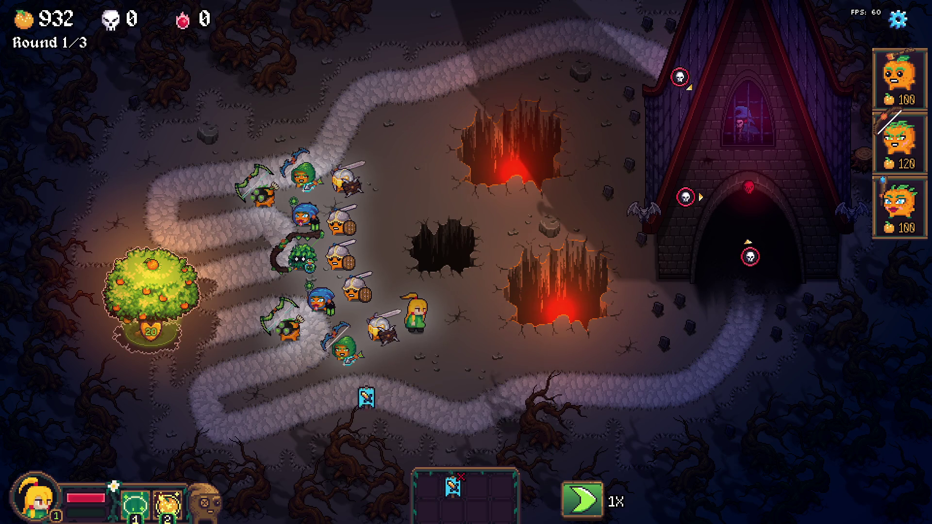
drag(313, 291, 308, 219)
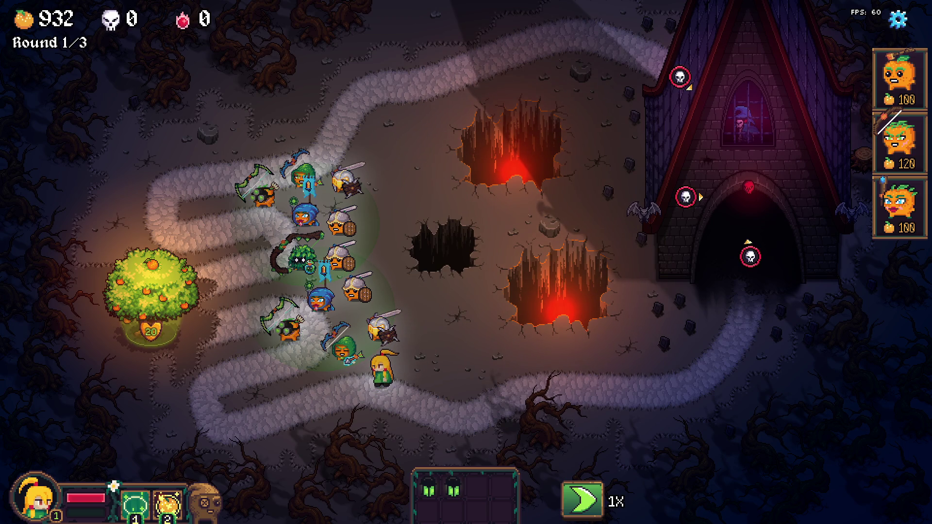
key(alt+Tab)
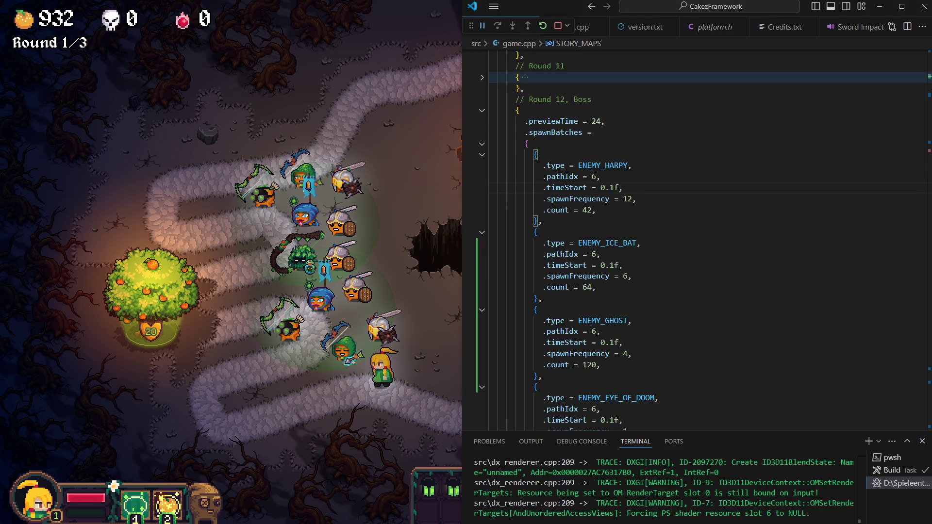
- Disable update_game's in-level UI with if(false), rebuild, and start the Necro King wave
key(ctrl+z)
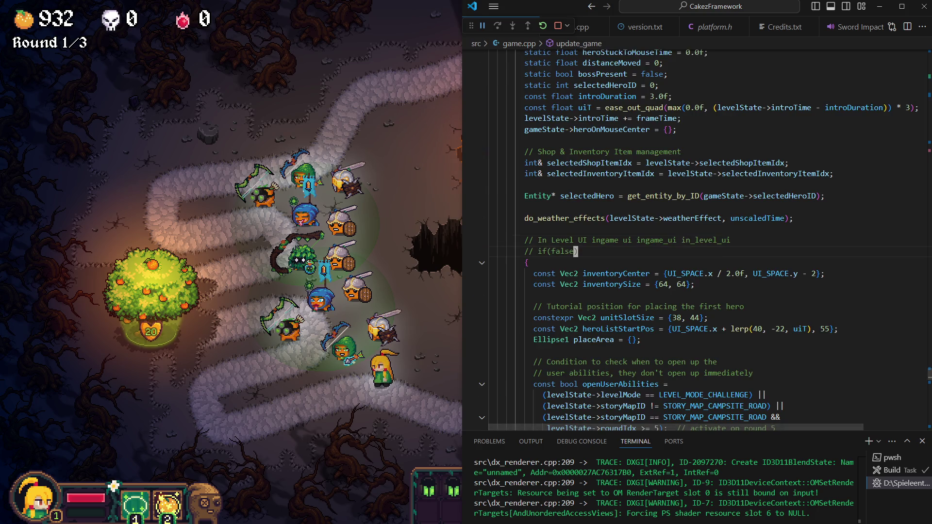
key(ctrl+shift+b)
key(alt+Tab)
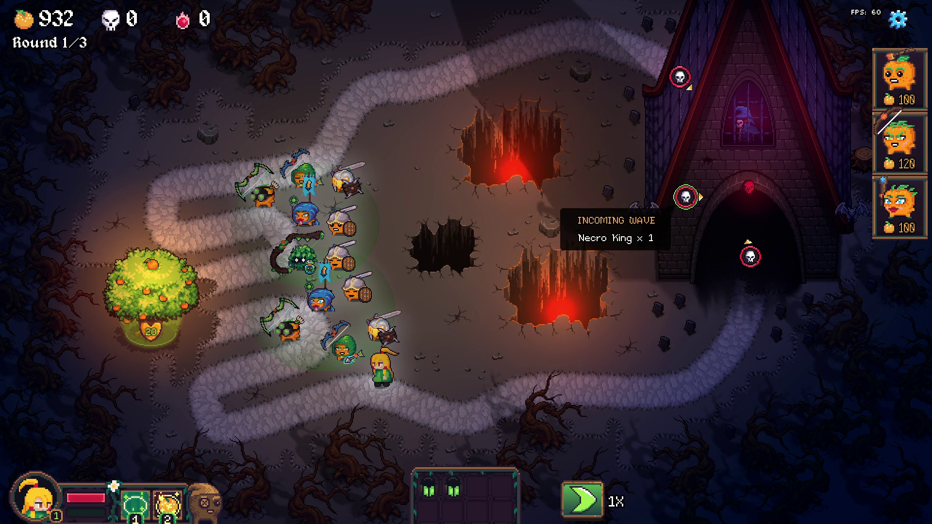
click(685, 197)
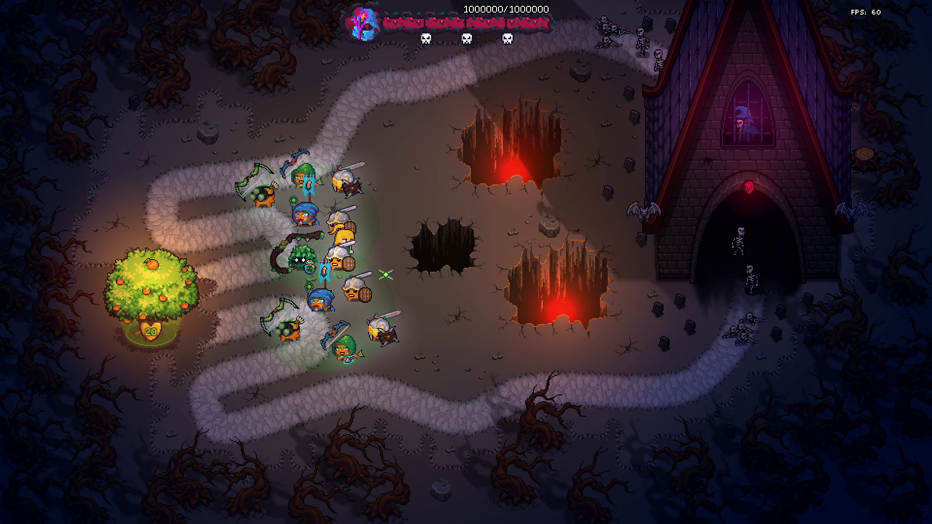
- Move the hero to mid-field, toward the lower-right path, then back left during the boss wave
click(451, 330)
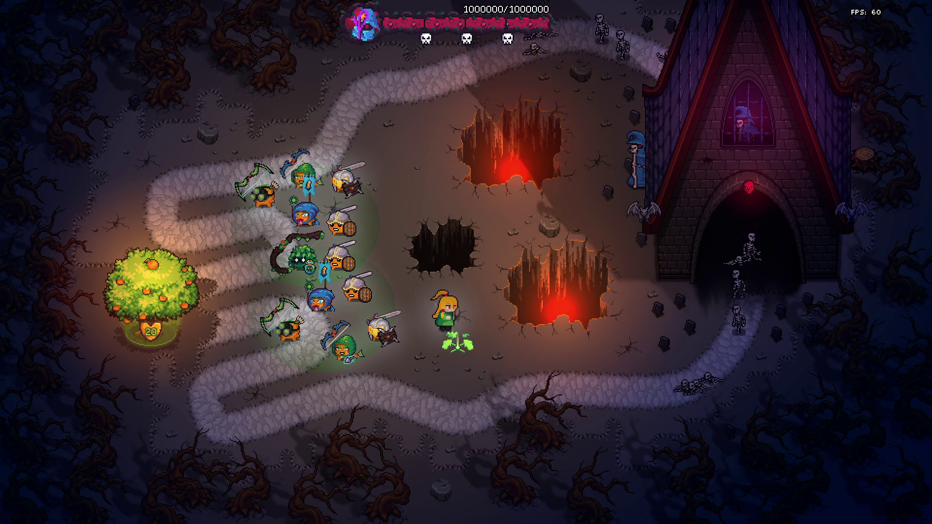
click(607, 360)
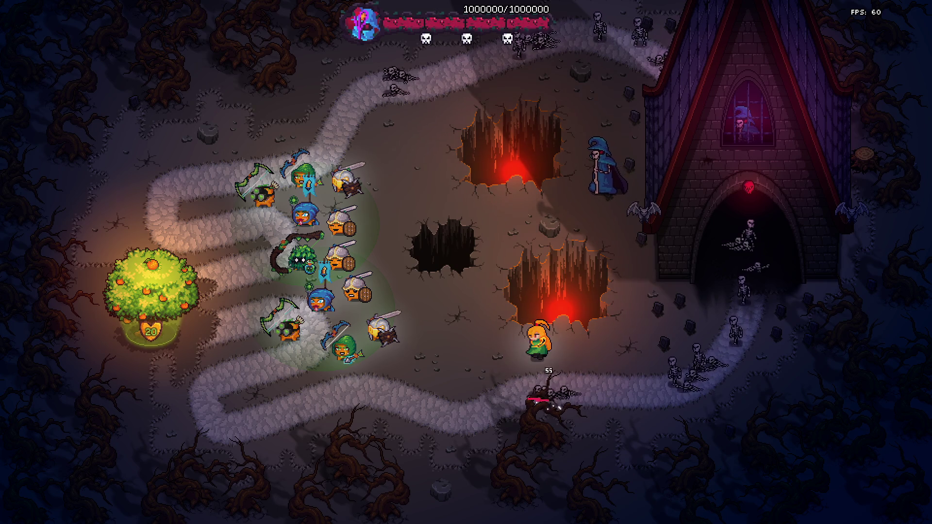
click(441, 383)
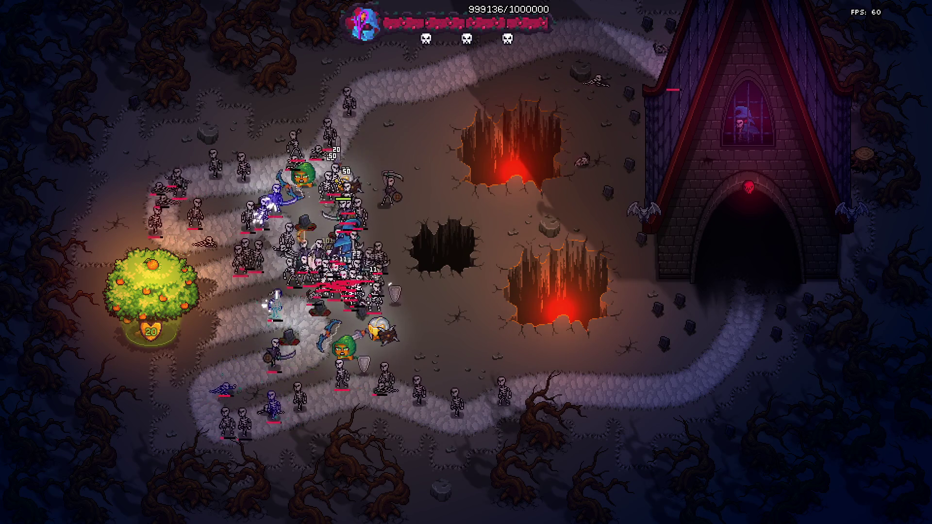
key(alt+Tab)
- Comment out the if(false) line, rebuild, return to the game, and take the Crystal Ball reward
key(ctrl+slash)
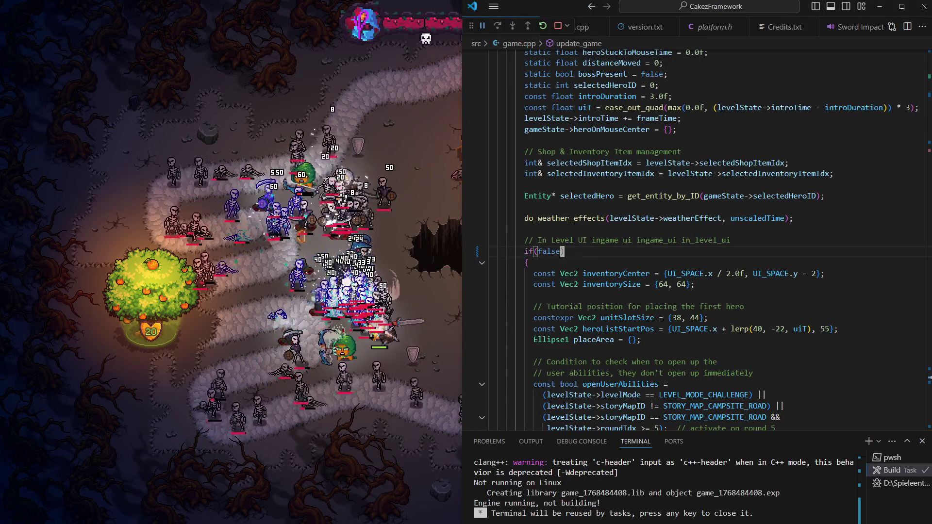
key(ctrl+shift+b)
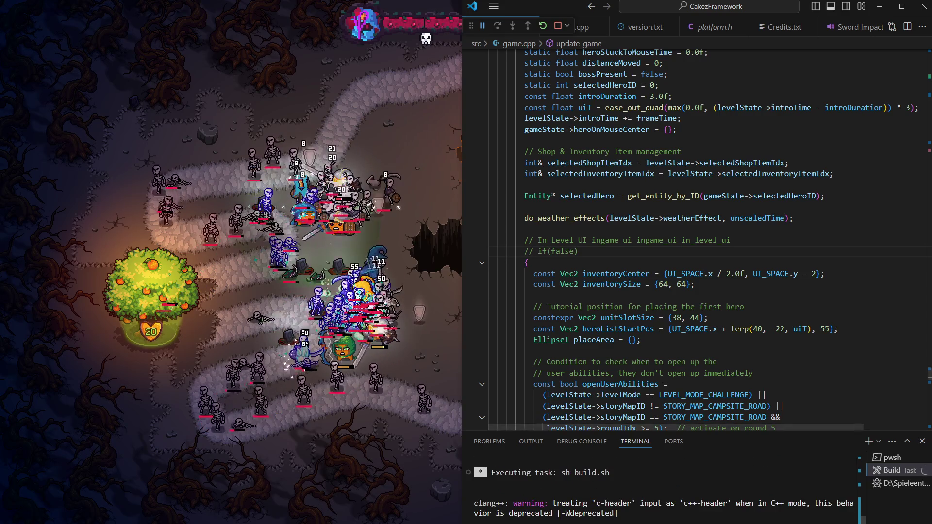
key(alt+Tab)
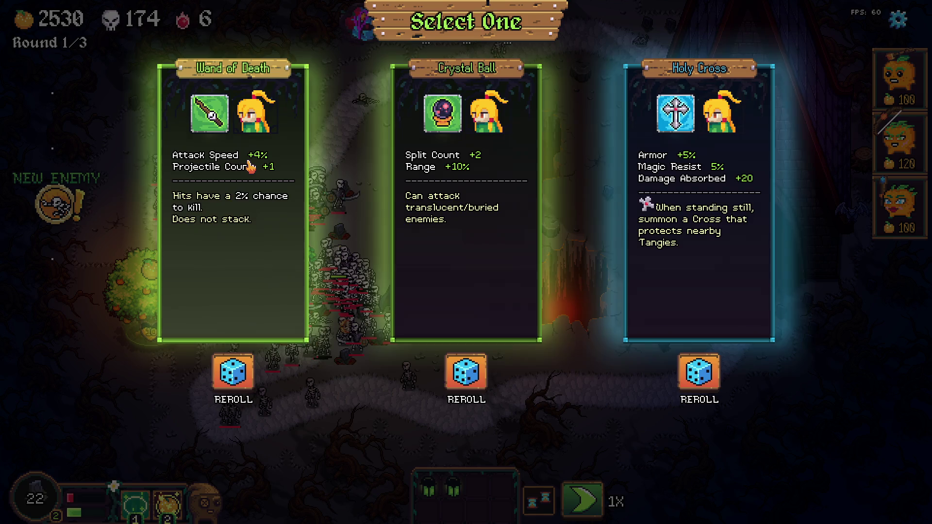
click(466, 243)
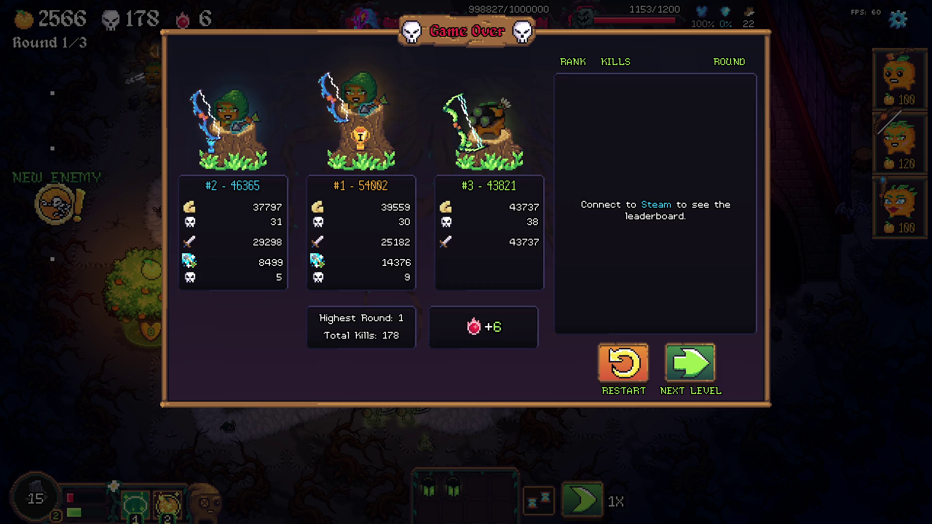
- Open the Recordings drive in File Explorer and pick a recording to rename
key(alt+Tab)
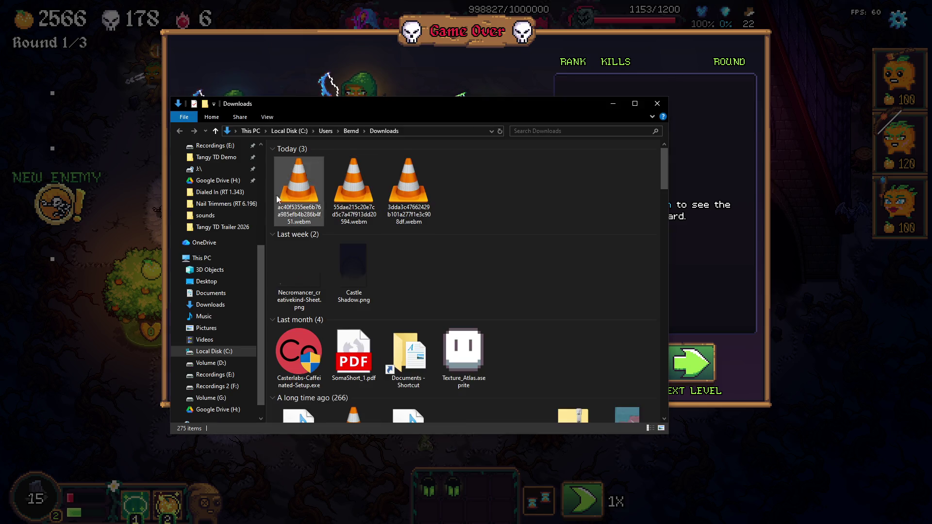
scroll(213, 236, up, 3)
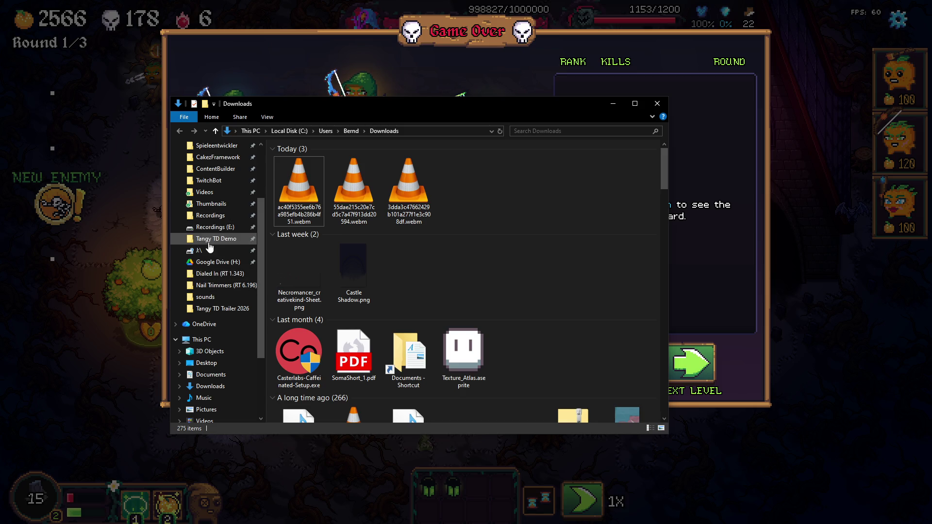
click(214, 227)
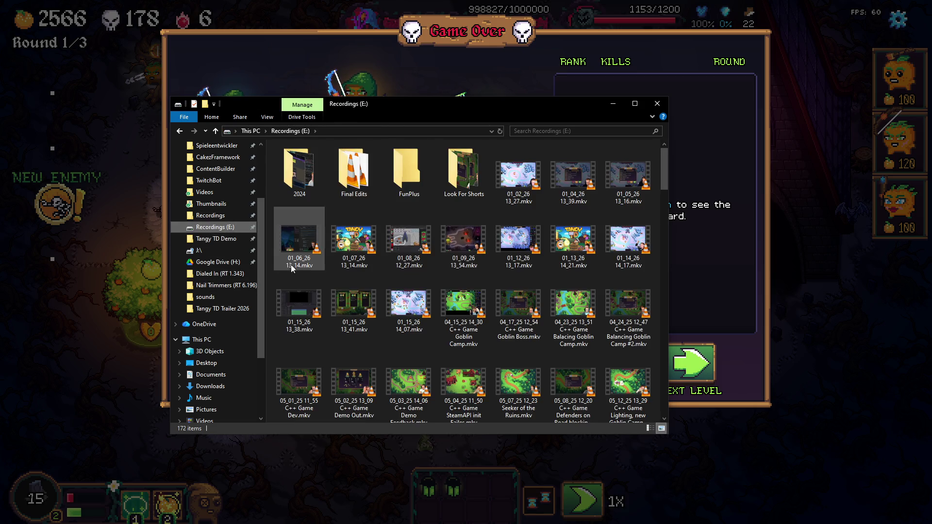
click(462, 263)
key(F2)
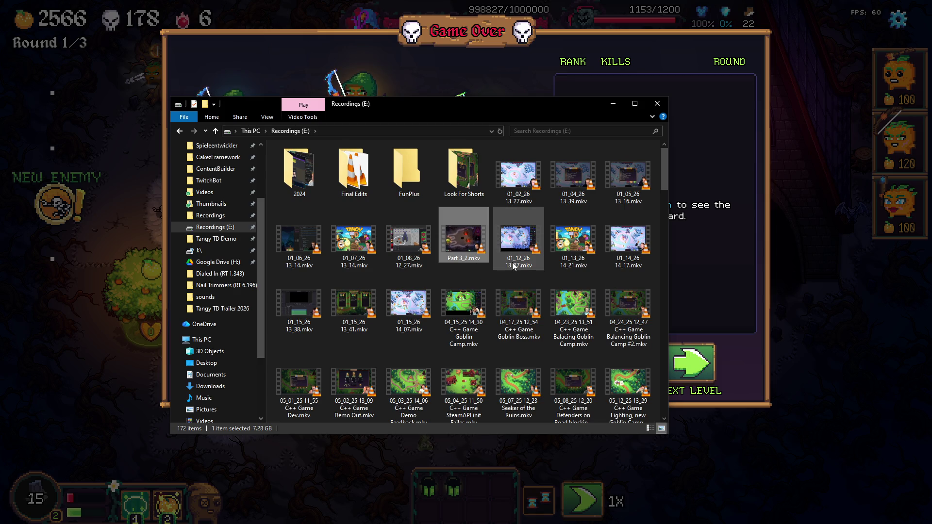
mouse_move(513, 263)
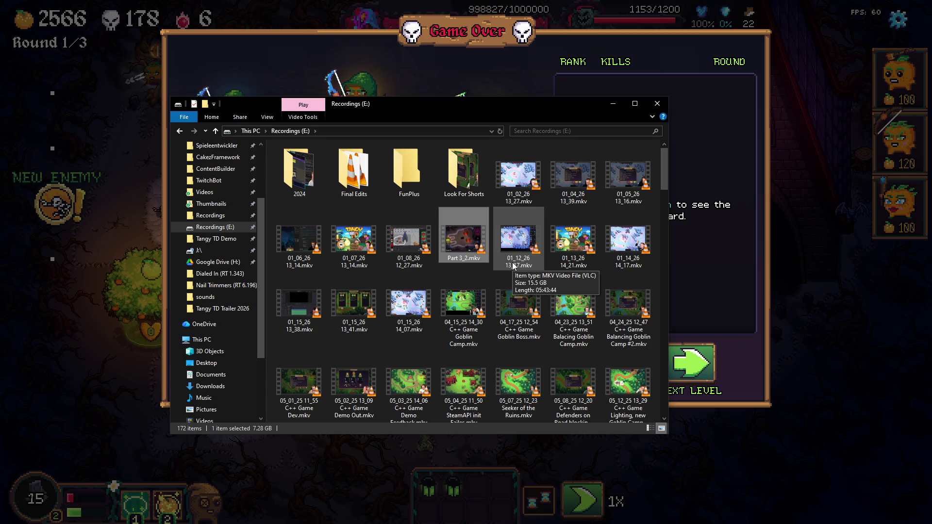
mouse_move(463, 243)
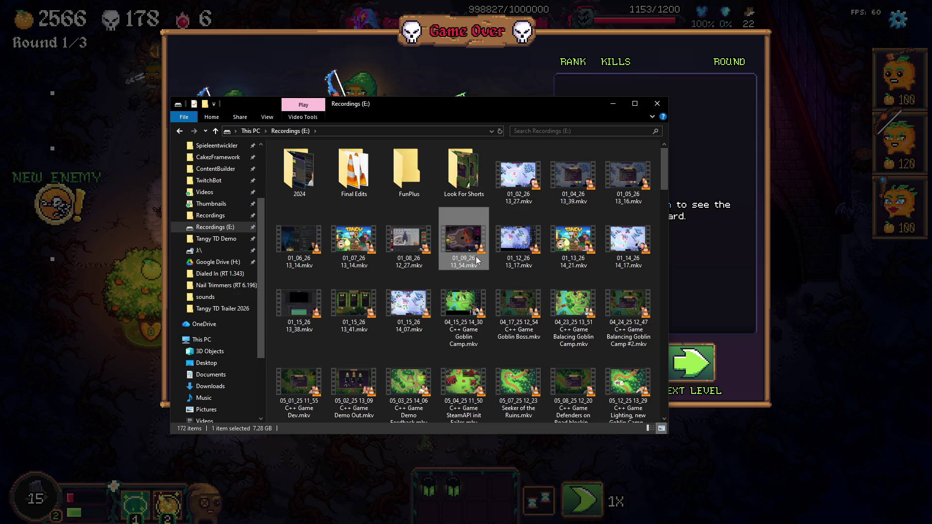
- Rename 01_15_26 14_07.mkv to Part 3_2.mkv and bring the Tangy TD Trailer 2026 folder forward
click(407, 325)
key(F2)
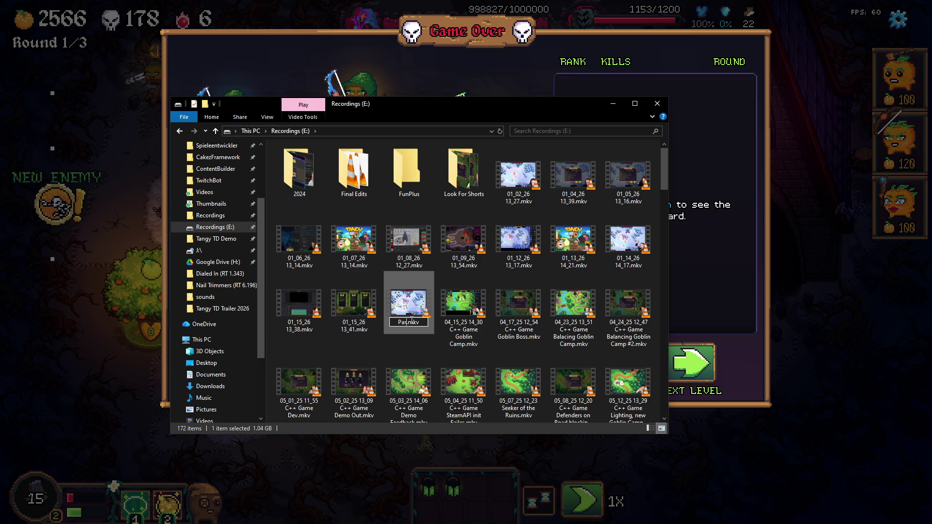
key(Return)
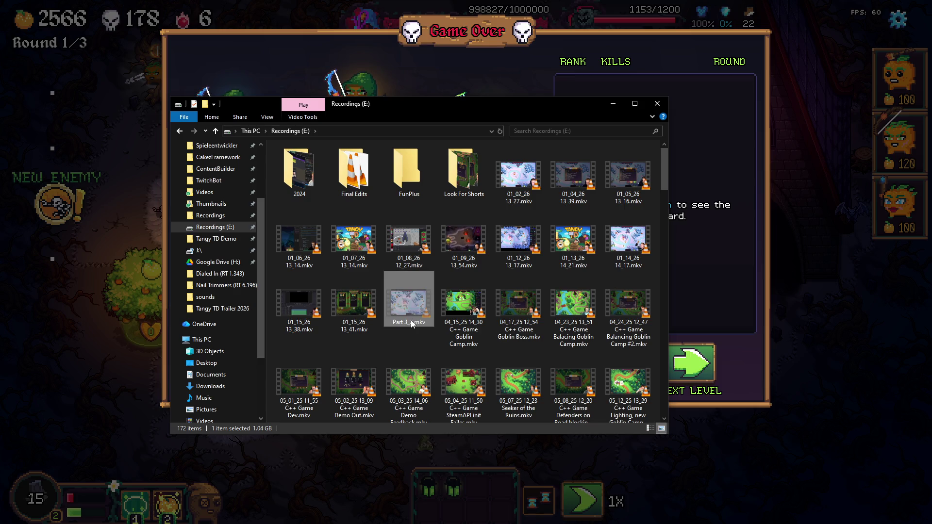
click(892, 235)
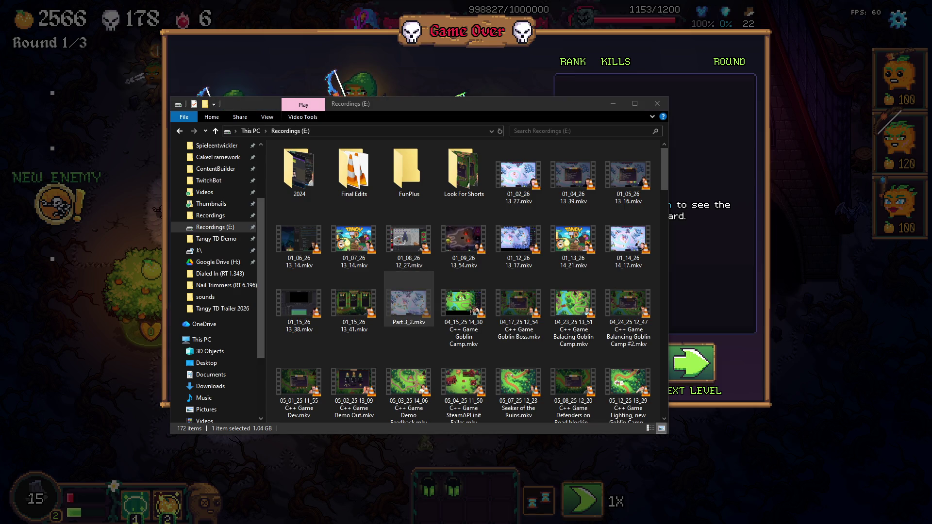
key(alt+Tab)
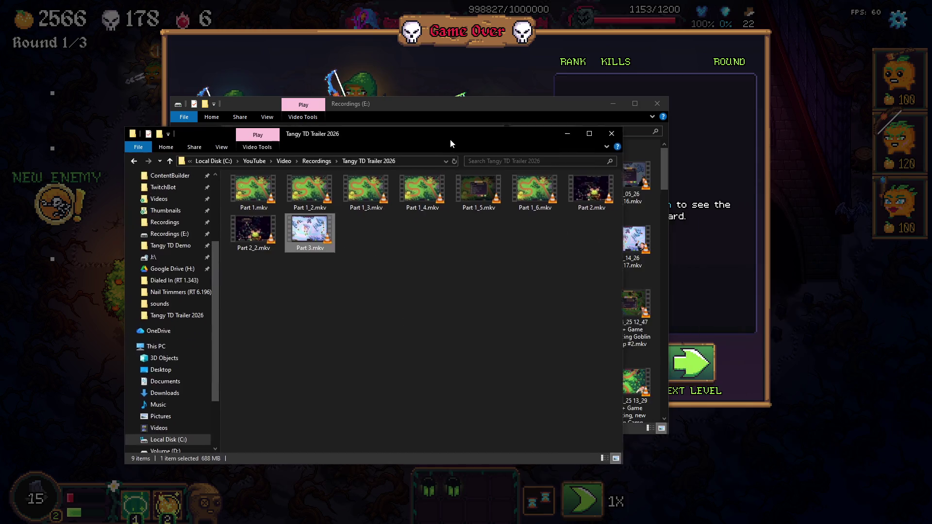
- Paste Part 3_2.mkv into the Tangy TD Trailer 2026 folder, then check the game
key(ctrl+v)
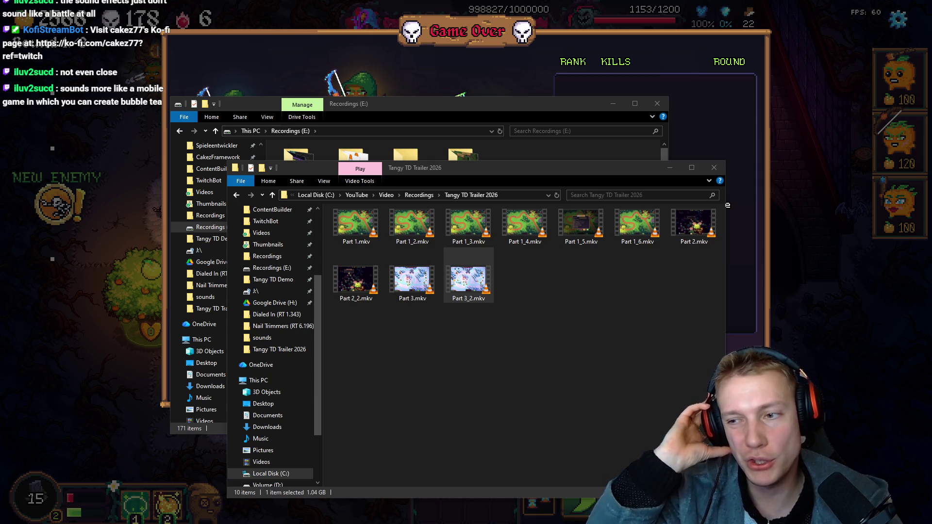
click(517, 110)
key(alt+Tab)
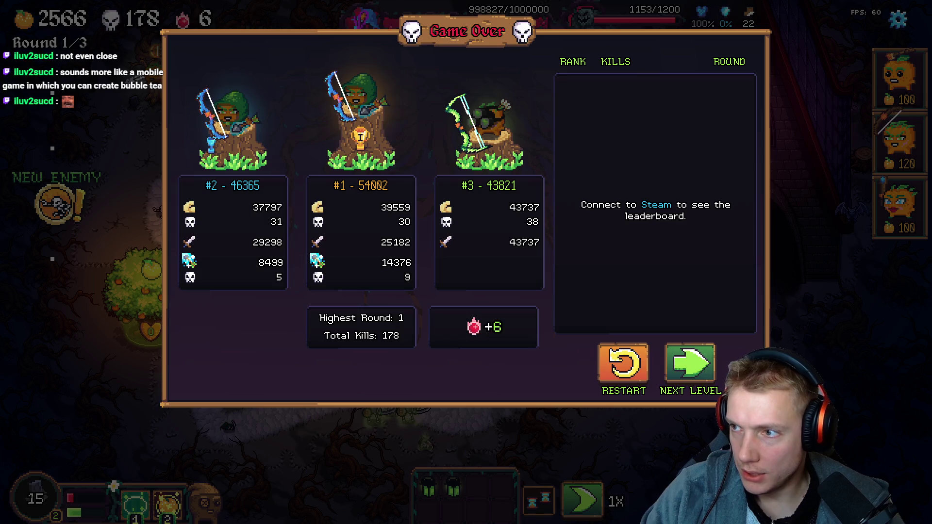
key(alt+Tab)
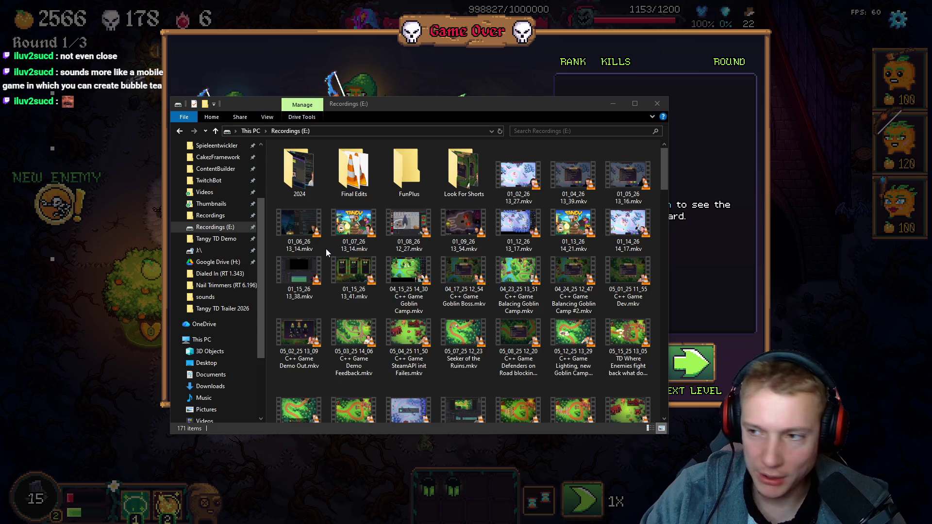
key(alt+Tab)
- Move the trailer folder window right and select Part 3_2.mkv in it
drag(494, 170, 610, 165)
click(721, 274)
drag(667, 316, 591, 264)
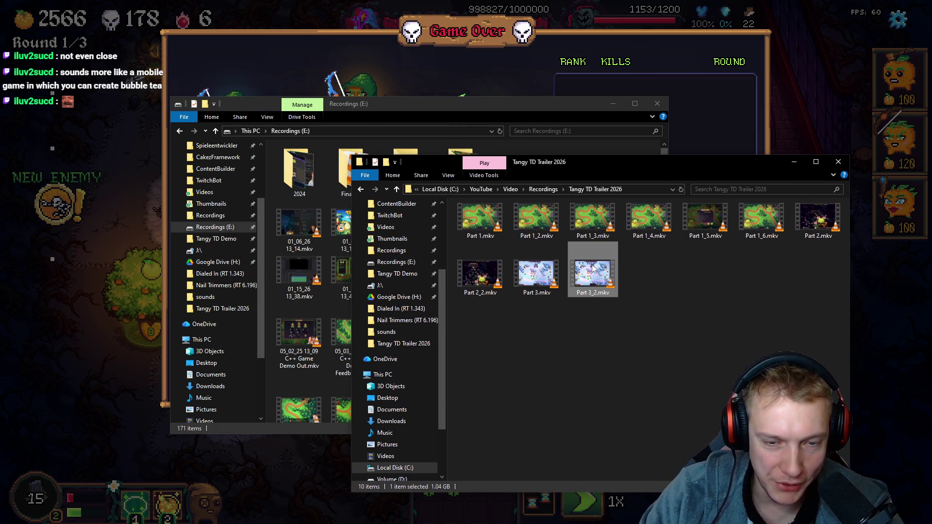
mouse_move(625, 324)
mouse_down()
mouse_move(581, 268)
mouse_move(662, 298)
mouse_up()
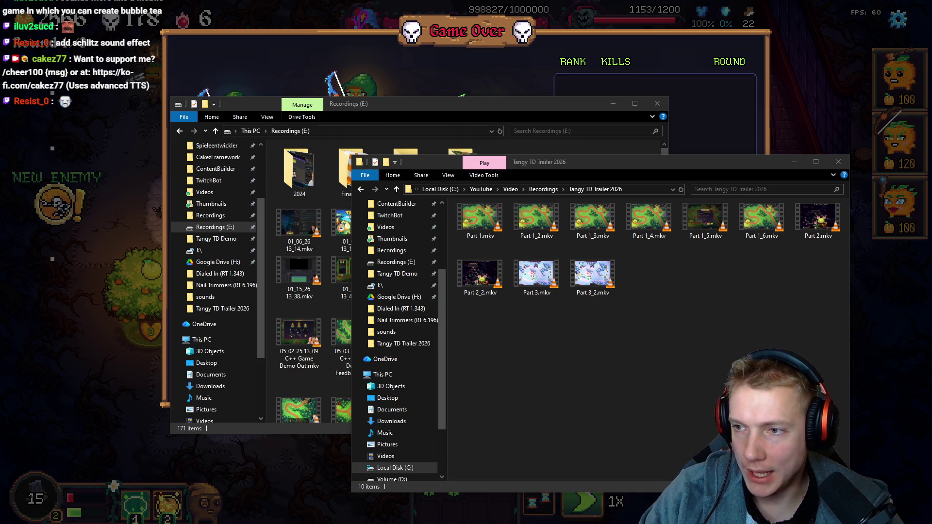
key(alt+Tab)
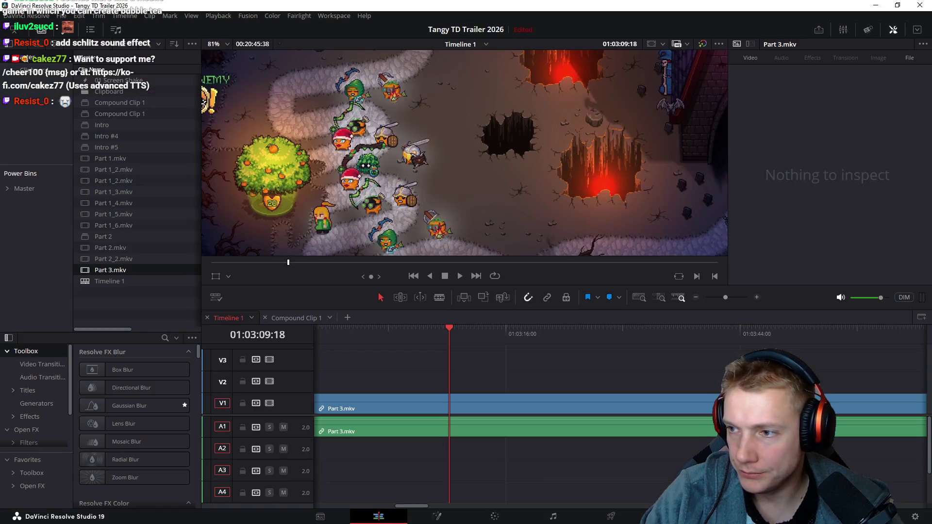
- Delete the old Part 3.mkv clips from Timeline 1 and shift the short clip pair slightly earlier
scroll(551, 388, down, 5)
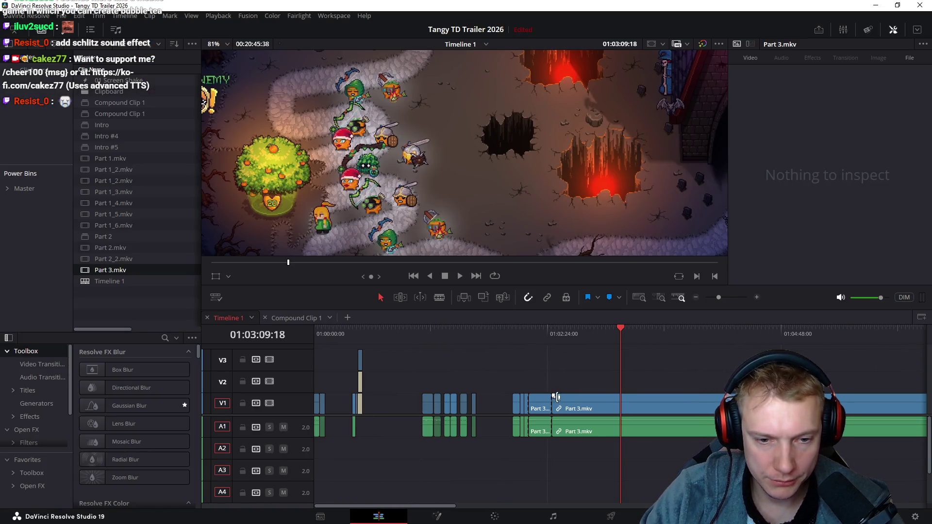
scroll(457, 378, right, 1)
drag(482, 367, 576, 448)
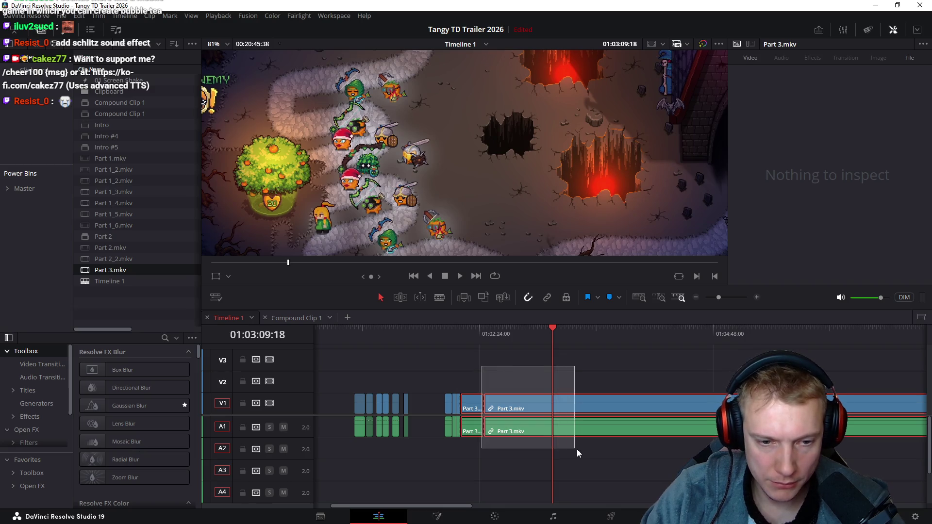
key(Delete)
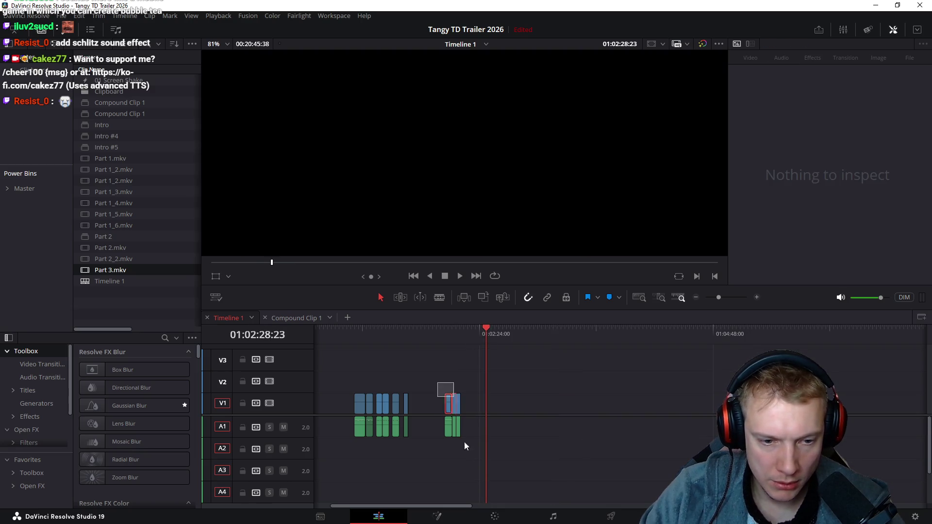
click(448, 405)
drag(450, 406, 430, 406)
click(465, 332)
click(524, 394)
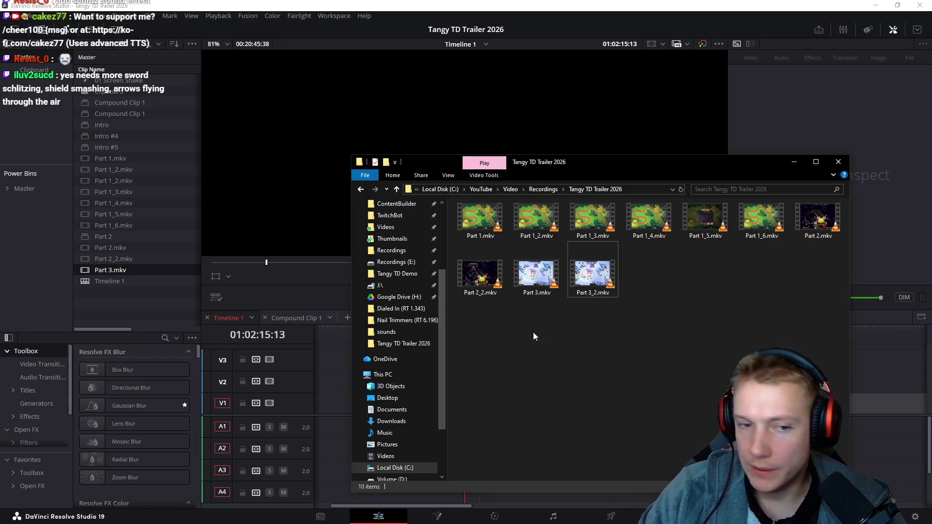
- Drag Part 3_2.mkv from the trailer folder onto Timeline 1 and delete its duplicate audio clips
key(alt+Tab)
drag(583, 166, 315, 57)
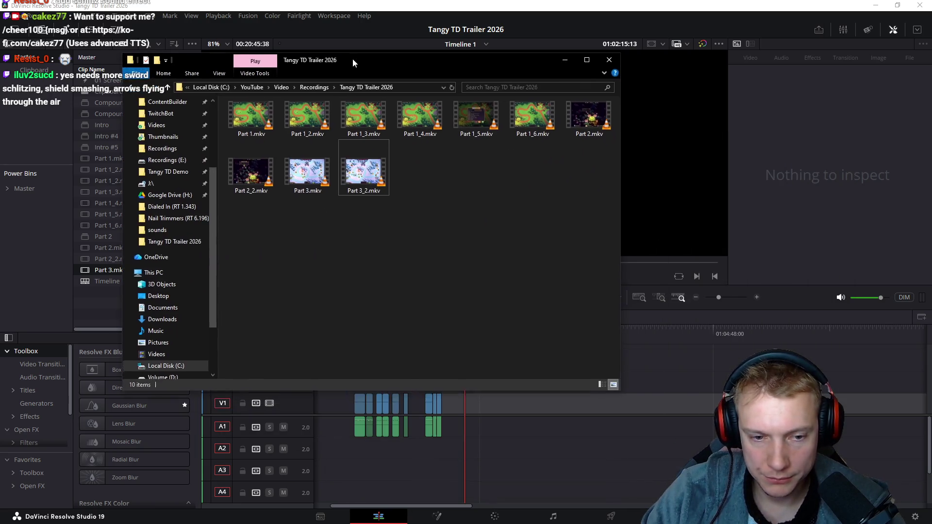
mouse_move(326, 160)
mouse_down()
mouse_move(379, 214)
mouse_move(478, 415)
mouse_up()
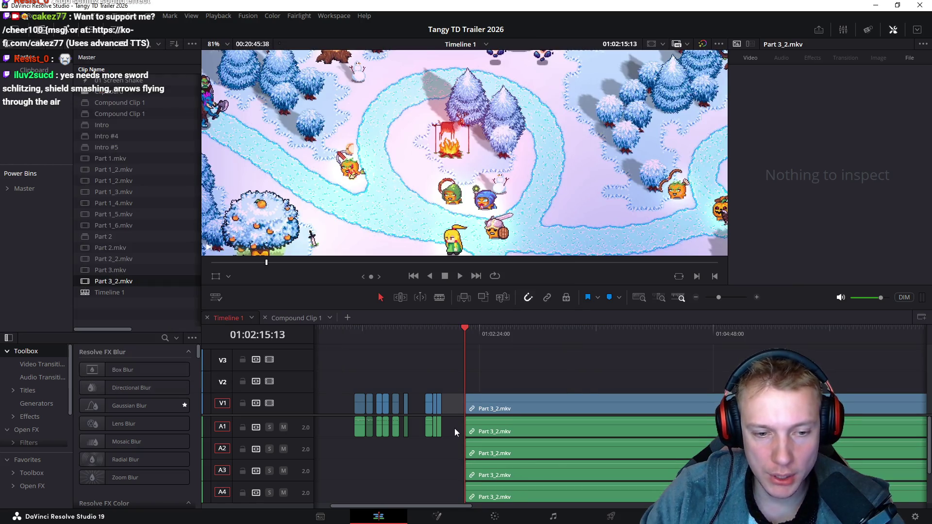
click(485, 431)
ctrl+click(485, 451)
key(Delete)
- Move the remaining audio clip to A1, delete the A4 leftover, and play the new clip
click(496, 475)
drag(496, 475, 495, 431)
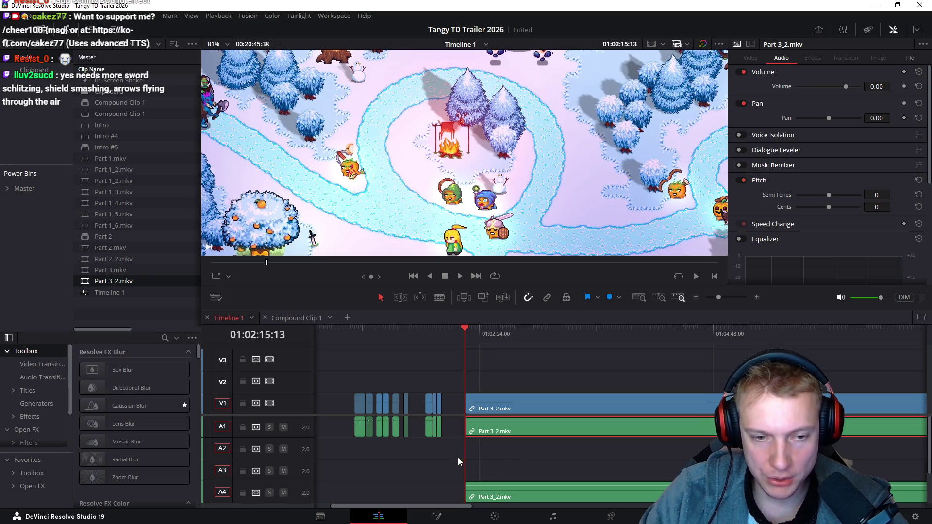
click(495, 496)
key(Delete)
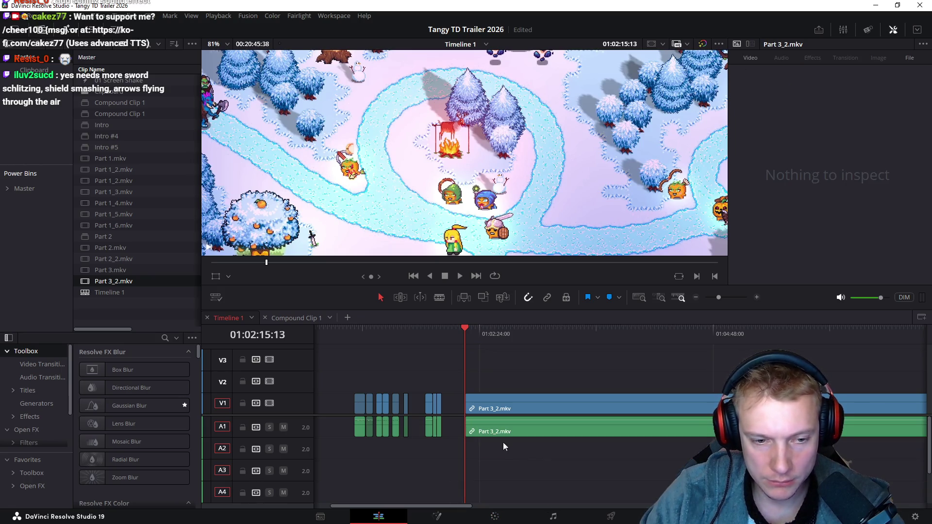
right_click(295, 407)
key(Escape)
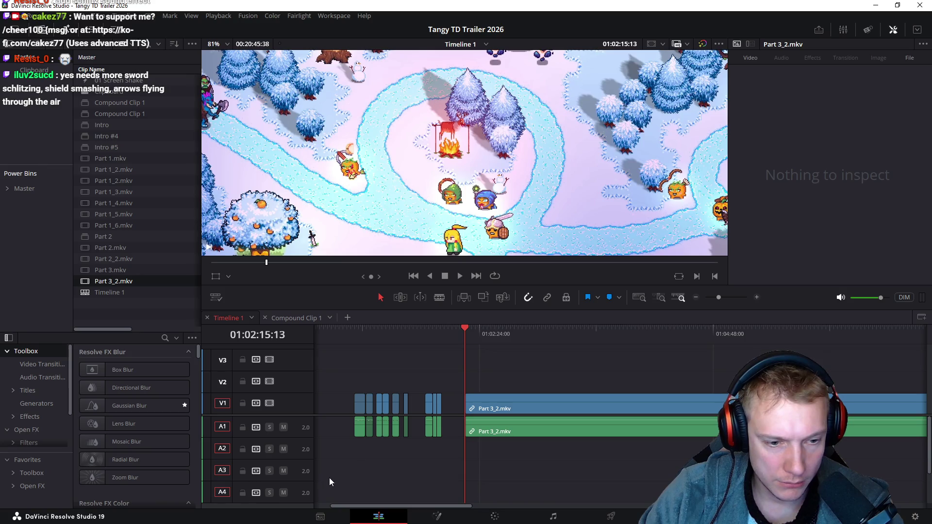
key(space)
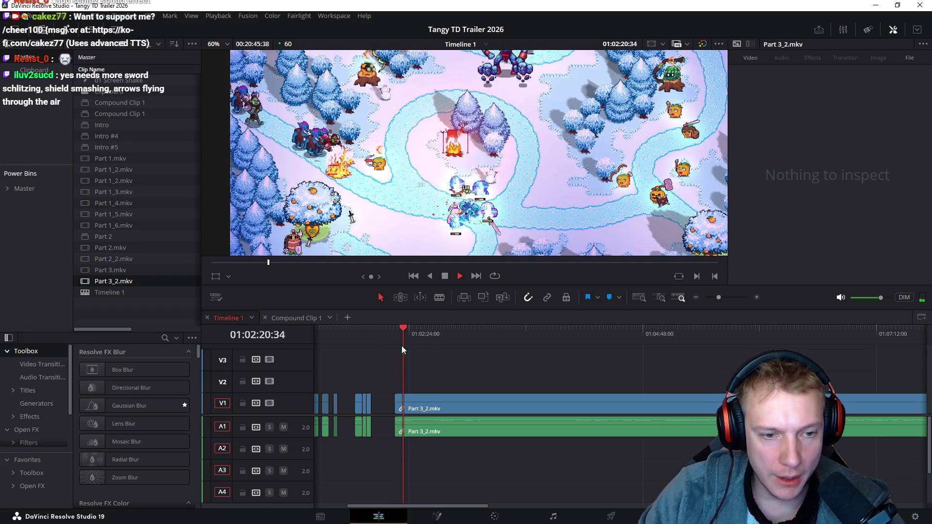
mouse_move(401, 345)
mouse_down()
mouse_move(445, 340)
mouse_move(755, 370)
mouse_move(583, 381)
mouse_move(682, 371)
mouse_move(643, 376)
mouse_up()
key(space)
scroll(510, 356, up, 3)
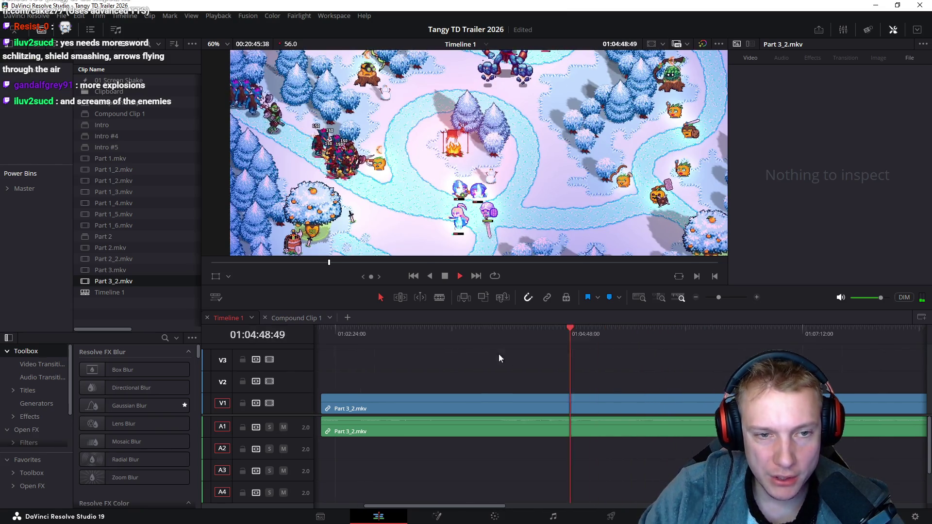
key(space)
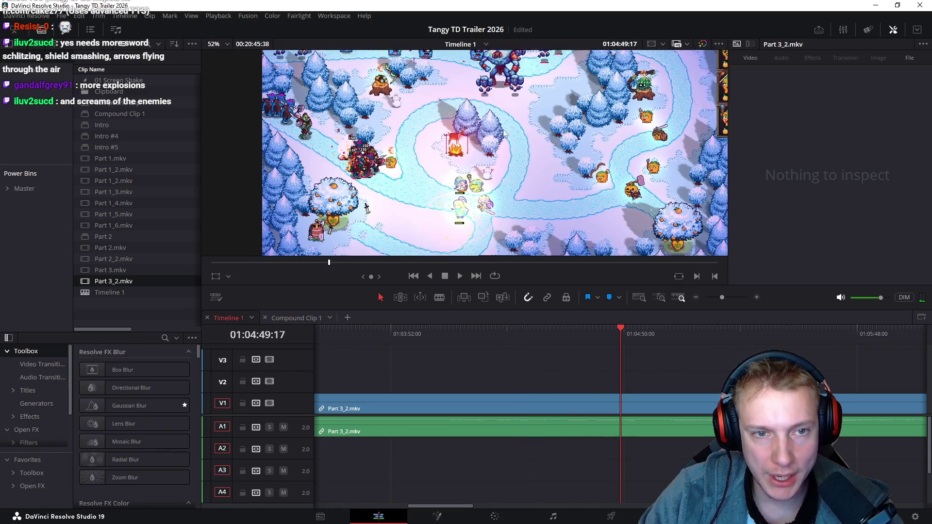
key(shift+z)
click(620, 339)
drag(620, 339, 609, 342)
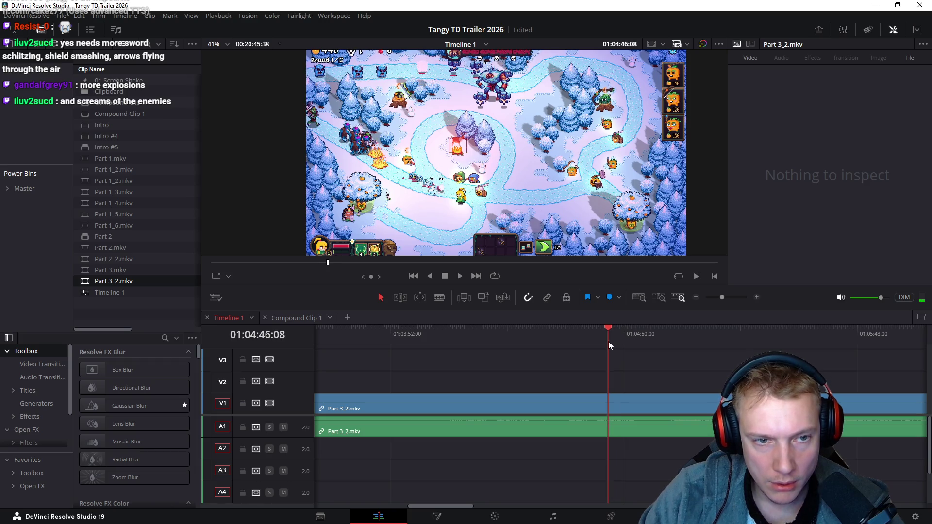
key(Up)
key(Up)
scroll(482, 361, down, 2)
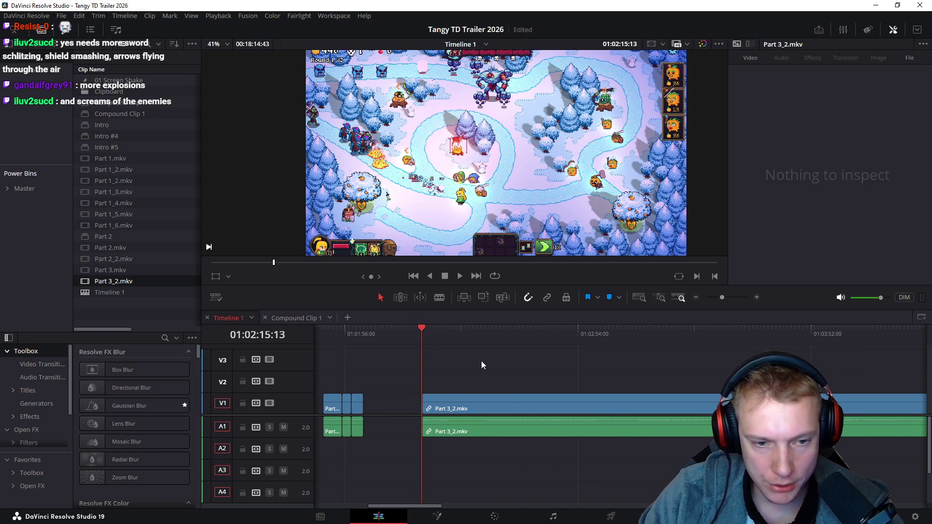
scroll(675, 381, up, 4)
scroll(457, 190, up, 5)
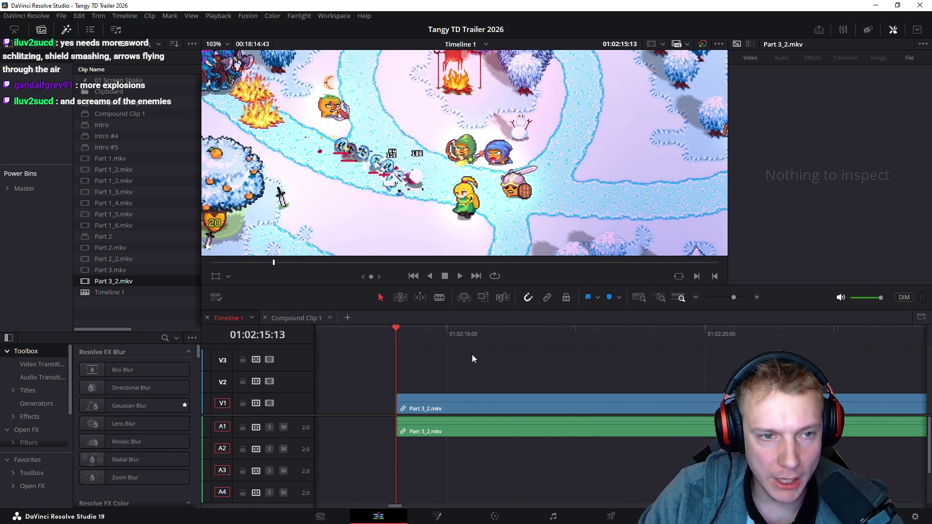
key(space)
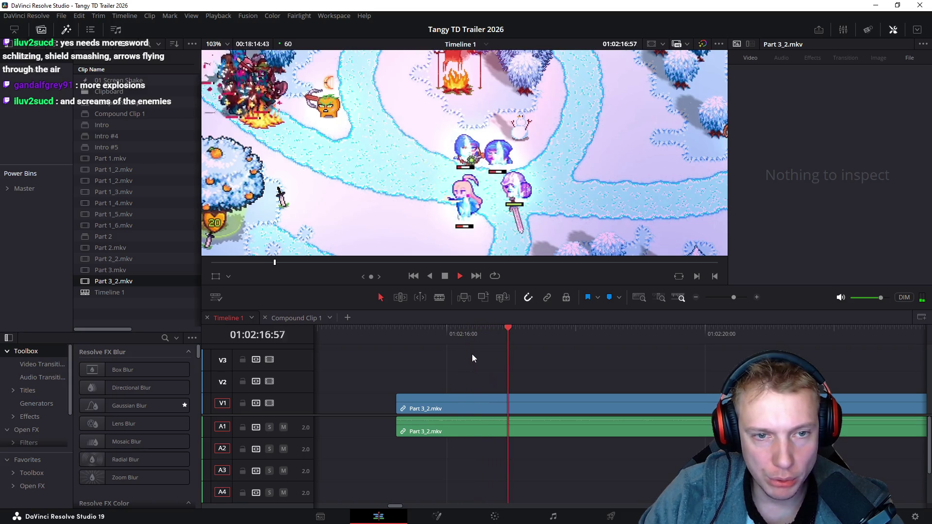
key(space)
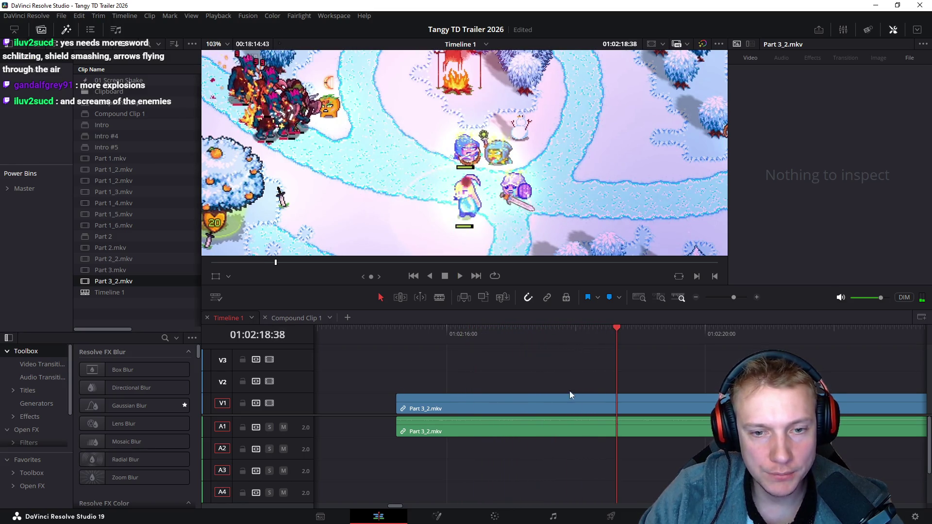
mouse_move(403, 334)
mouse_down()
mouse_move(497, 354)
mouse_move(602, 358)
mouse_move(517, 364)
mouse_move(586, 360)
mouse_up()
key(j)
- Split Part 3_2.mkv around 01:02:18 and 01:02:21 and trim the left clips' end point
key(ctrl+b)
scroll(558, 359, right, 3)
drag(456, 345, 637, 345)
scroll(549, 160, down, 3)
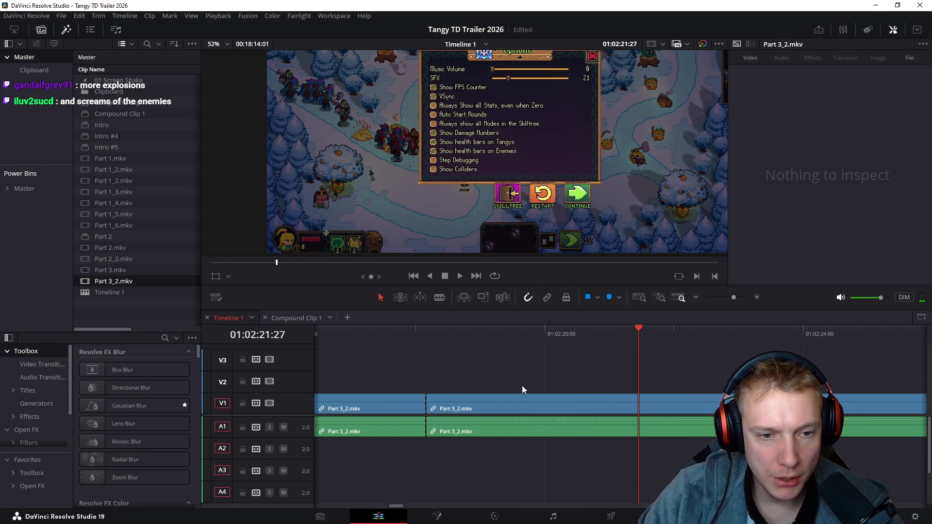
mouse_move(426, 339)
mouse_down()
mouse_move(599, 350)
mouse_move(558, 353)
mouse_up()
key(ctrl+b)
drag(447, 365, 416, 452)
mouse_move(423, 401)
mouse_down()
mouse_move(530, 398)
mouse_move(484, 374)
mouse_up()
drag(544, 399, 471, 382)
- Play across the resulting gap, then play the Options dialog footage in the second clip
scroll(558, 357, left, 3)
drag(457, 341, 666, 350)
scroll(401, 352, right, 3)
mouse_move(366, 337)
mouse_down()
mouse_move(433, 349)
mouse_move(396, 349)
mouse_up()
scroll(538, 126, down, 2)
scroll(538, 125, down, 1)
key(space)
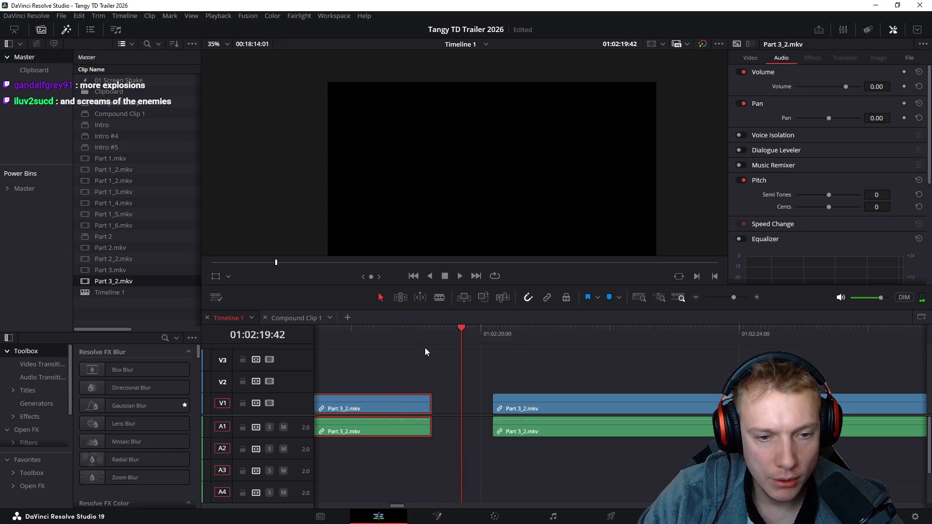
click(400, 340)
key(space)
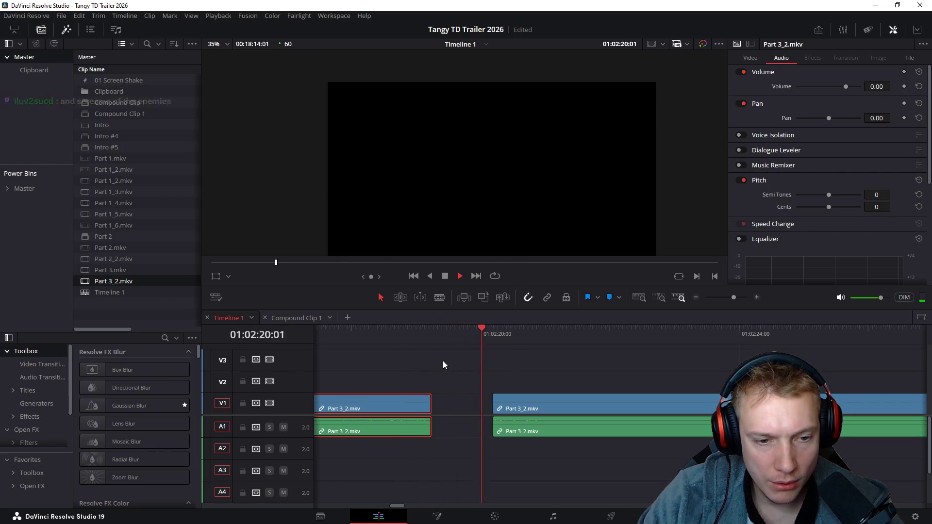
key(space)
scroll(466, 373, up, 4)
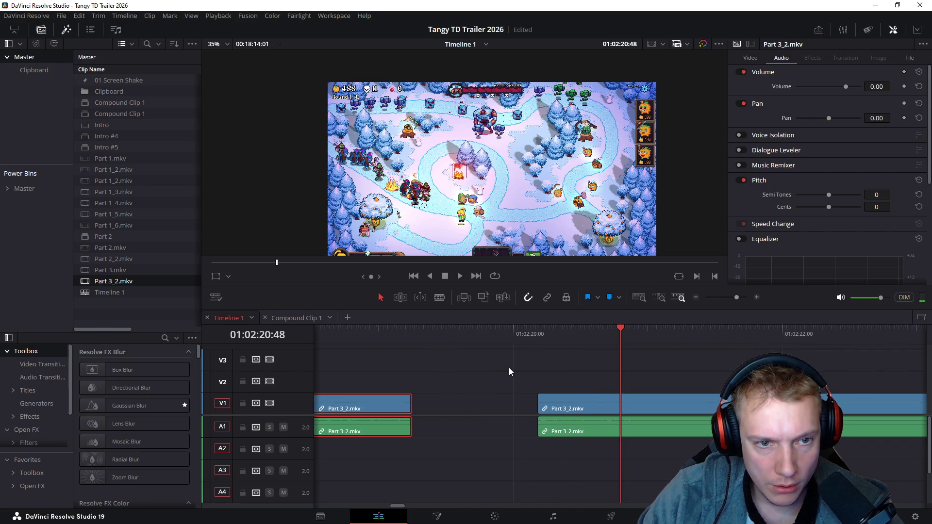
click(704, 340)
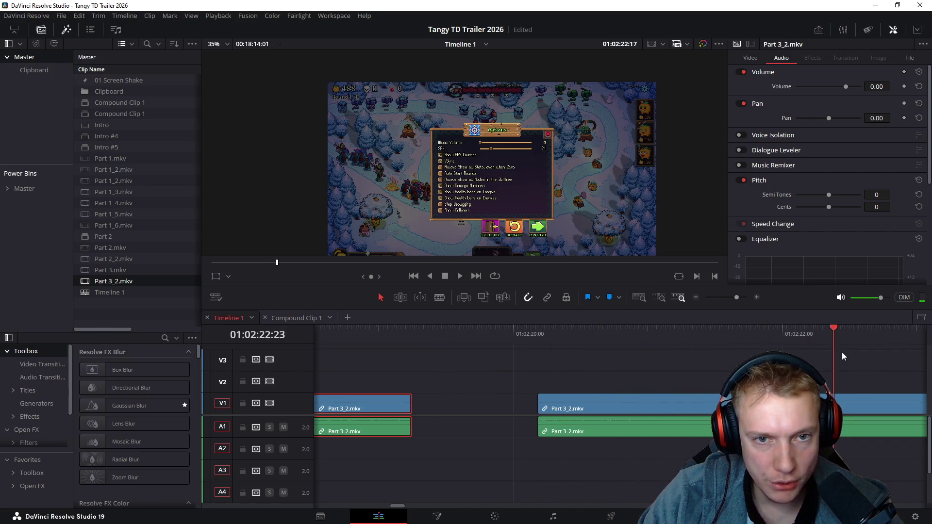
key(space)
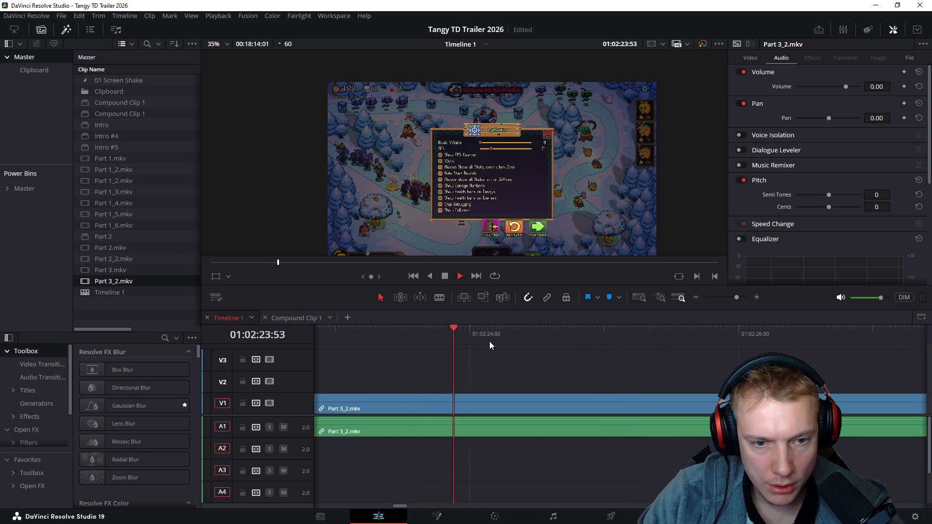
- Review the footage and locate the end of the first Part 3_2.mkv clip
scroll(593, 364, down, 1)
key(space)
key(space)
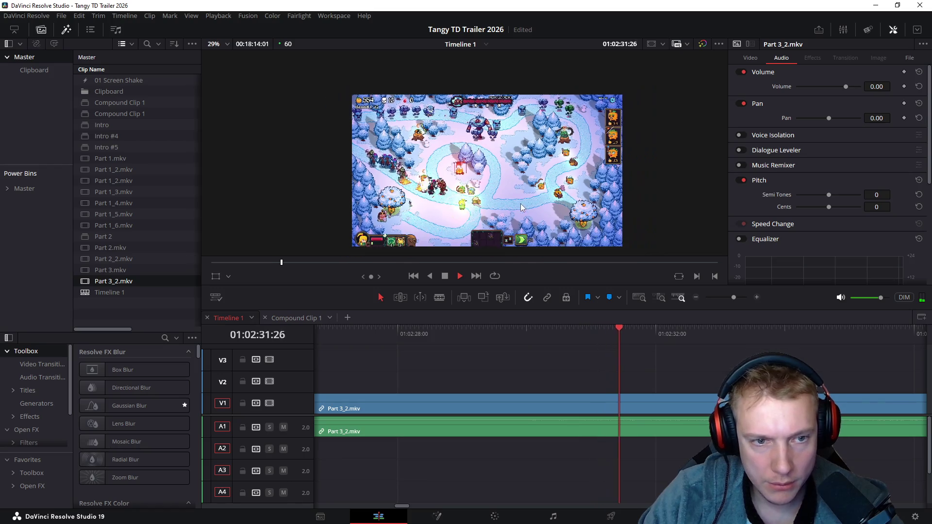
scroll(551, 221, up, 1)
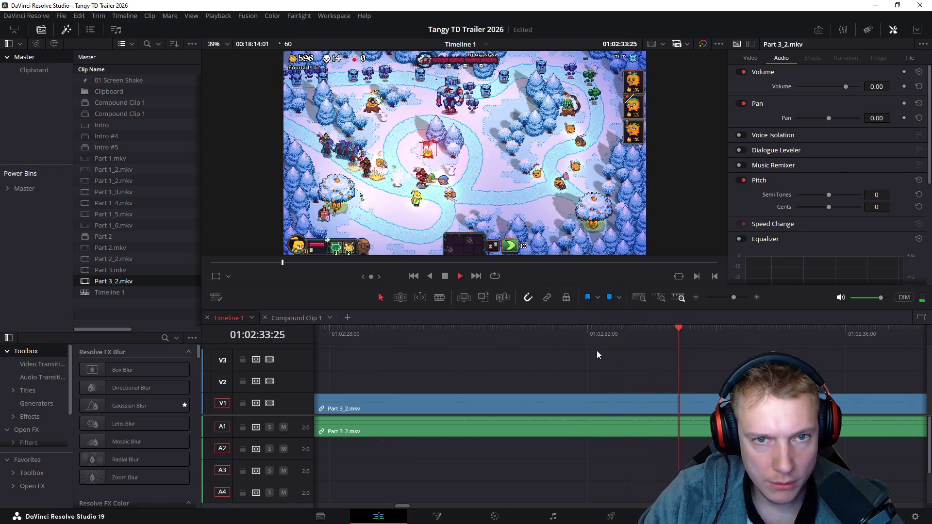
scroll(576, 351, right, 1)
scroll(592, 347, right, 1)
key(space)
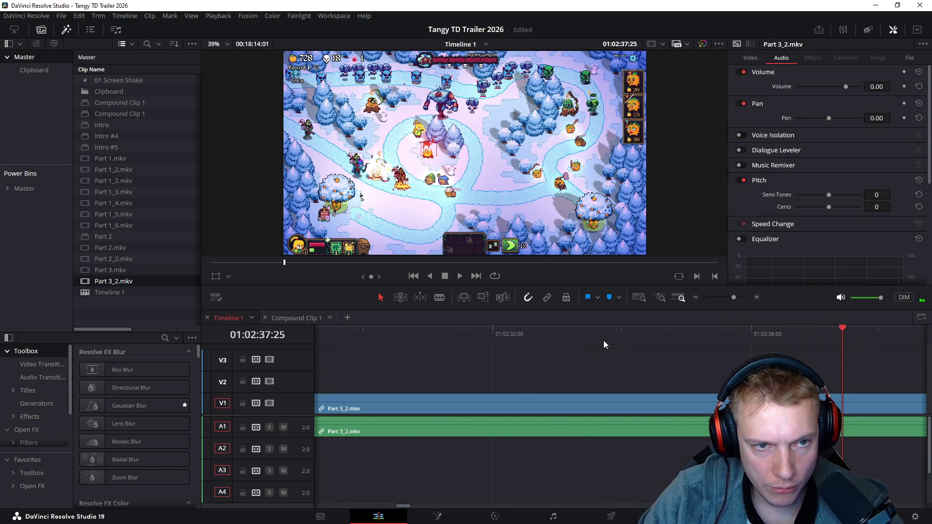
scroll(616, 351, right, 1)
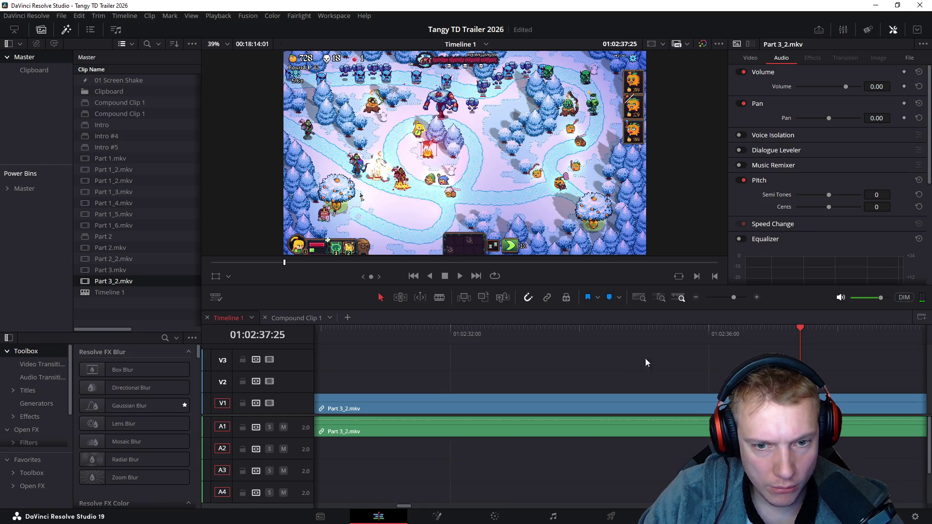
drag(668, 340, 756, 345)
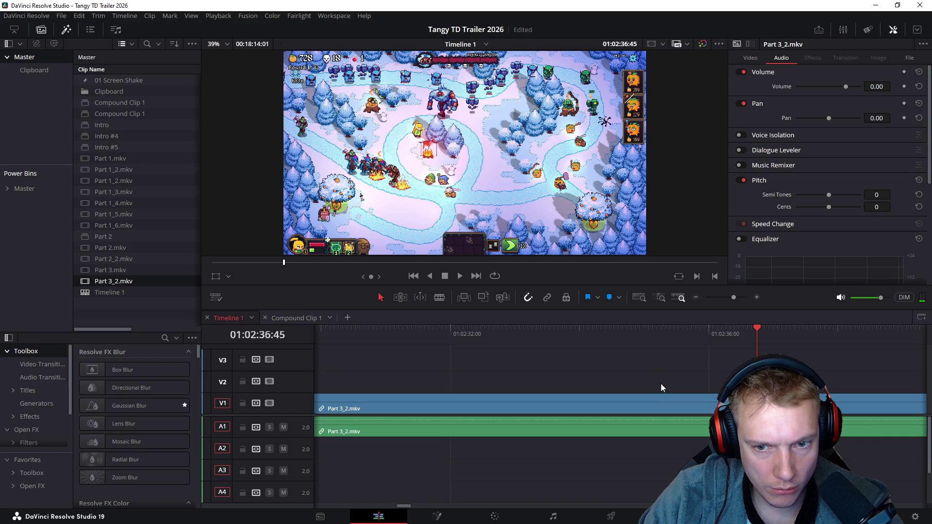
key(Up)
mouse_move(493, 336)
mouse_down()
mouse_move(386, 354)
mouse_move(444, 362)
mouse_up()
- Slide the second Part 3_2.mkv clip left on V1 until it butts against the first
click(687, 410)
drag(687, 410, 490, 411)
mouse_move(442, 337)
mouse_down()
mouse_move(465, 331)
mouse_move(439, 334)
mouse_move(450, 336)
mouse_up()
scroll(340, 374, up, 2)
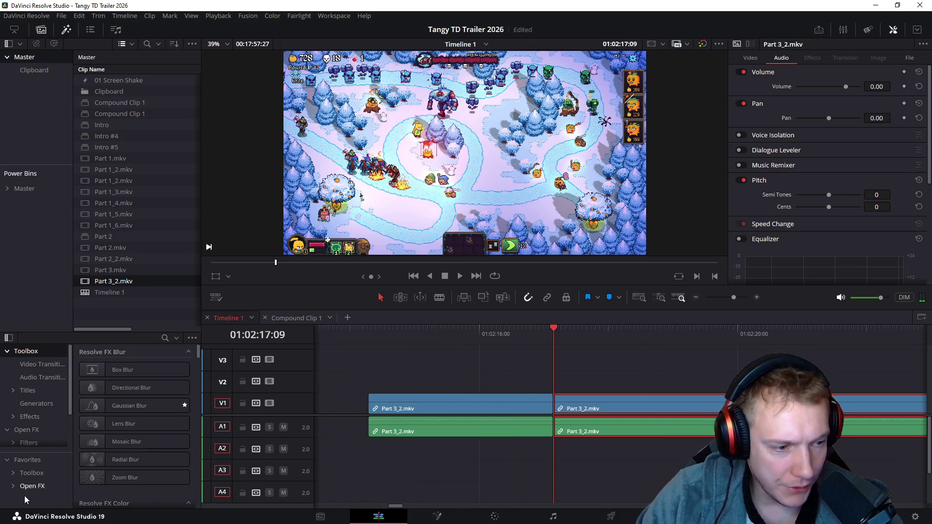
- Open Master > Fusion Effects in Power Bins and place Zoom Middle on V2 over the cut
click(29, 188)
click(14, 56)
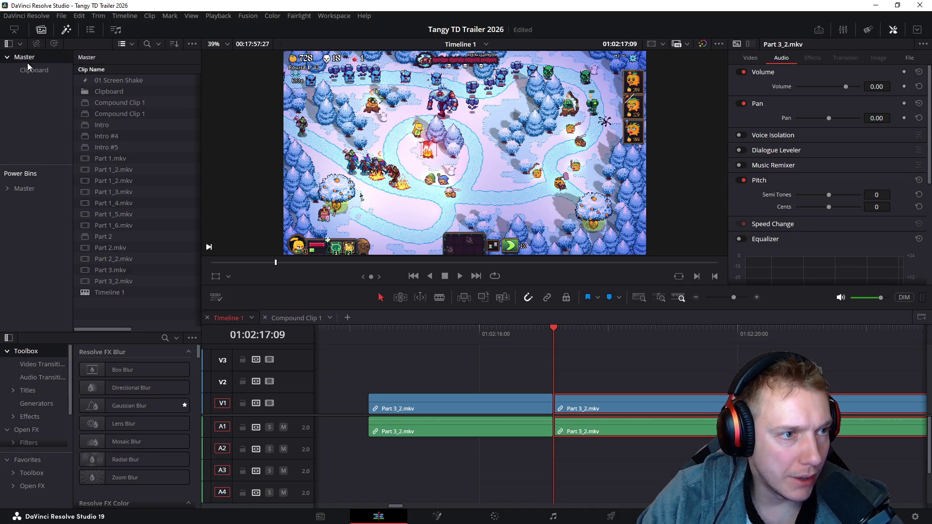
click(25, 189)
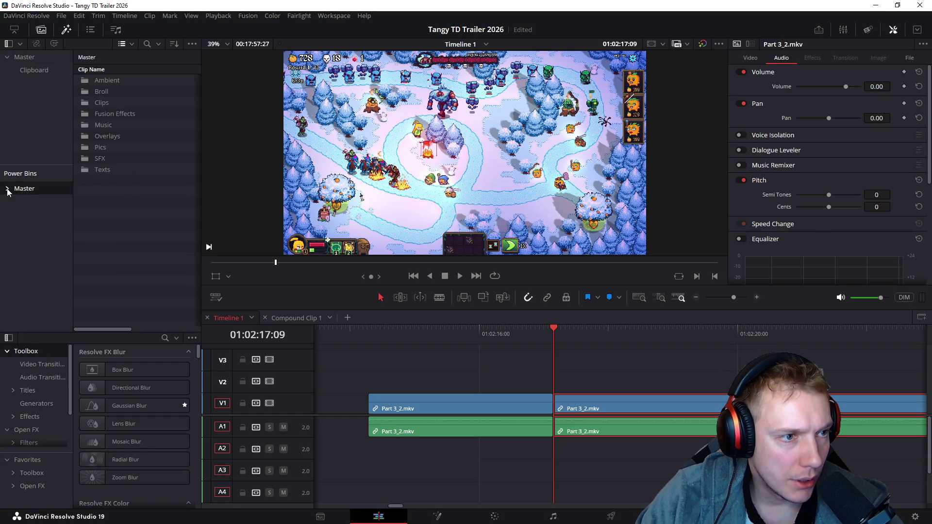
click(88, 116)
double_click(87, 116)
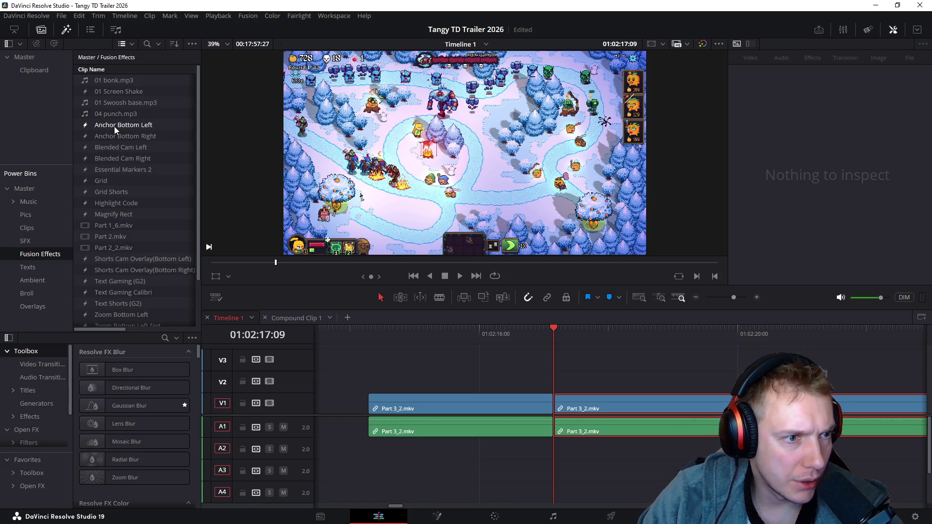
scroll(147, 172, down, 2)
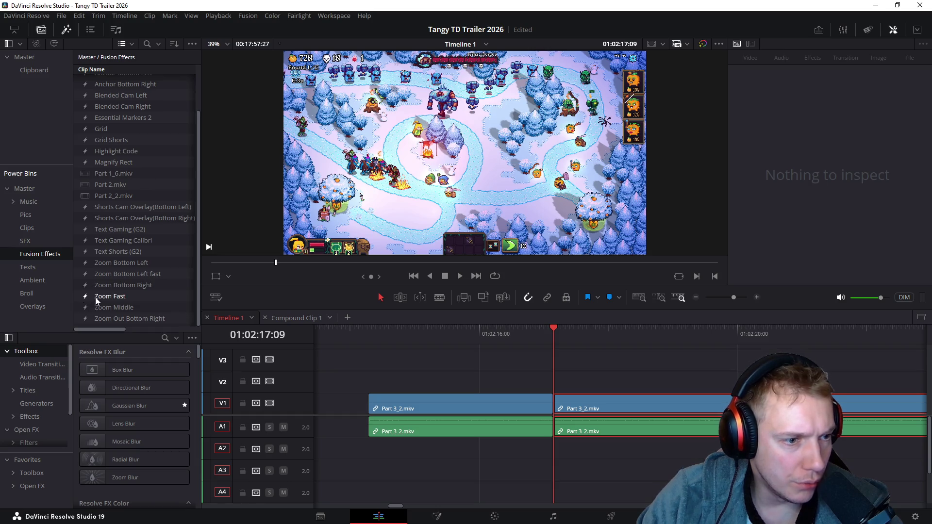
mouse_move(109, 307)
mouse_down()
mouse_move(519, 363)
mouse_move(498, 380)
mouse_move(443, 380)
mouse_up()
mouse_move(432, 331)
mouse_down()
mouse_move(528, 346)
mouse_move(449, 344)
mouse_move(534, 349)
mouse_move(443, 348)
mouse_move(499, 350)
mouse_move(446, 352)
mouse_move(488, 347)
mouse_up()
- Swap the V2 Zoom Middle clip for Zoom Fast and move it to start after the cut
click(470, 379)
drag(109, 296, 435, 387)
mouse_move(459, 334)
mouse_down()
mouse_move(506, 343)
mouse_move(450, 345)
mouse_up()
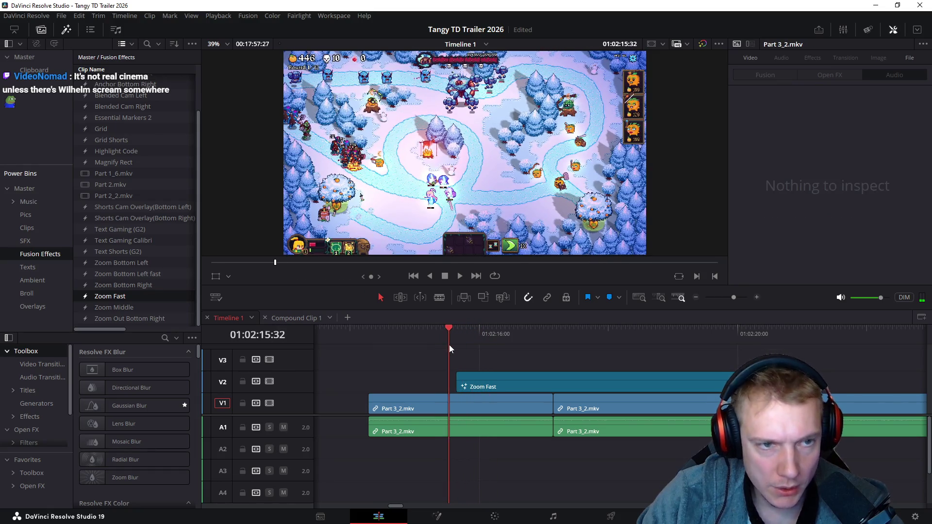
drag(513, 381, 734, 381)
mouse_move(372, 336)
mouse_down()
mouse_move(461, 360)
mouse_move(562, 368)
mouse_move(552, 374)
mouse_up()
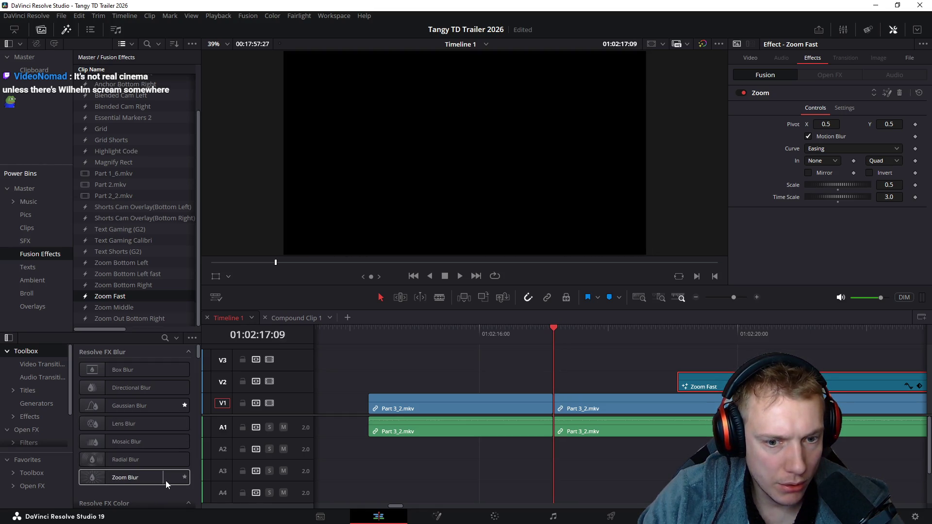
click(589, 383)
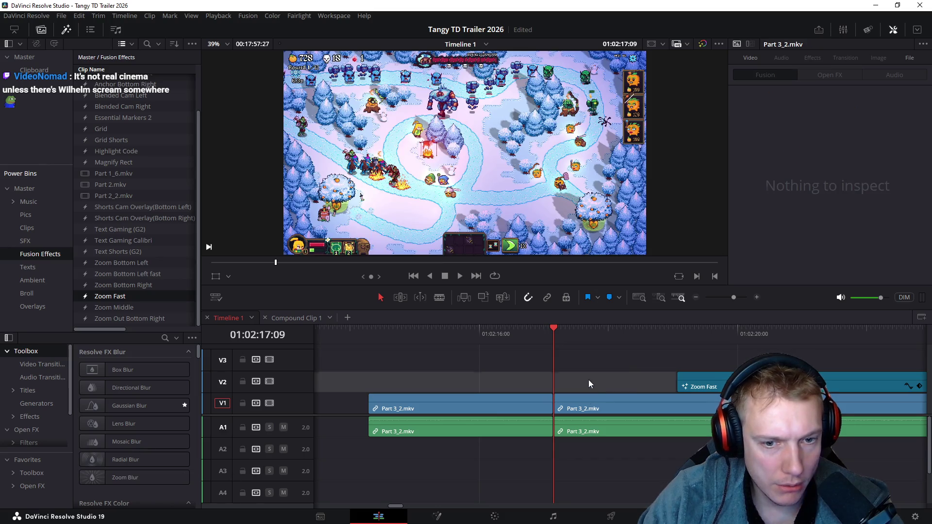
click(547, 409)
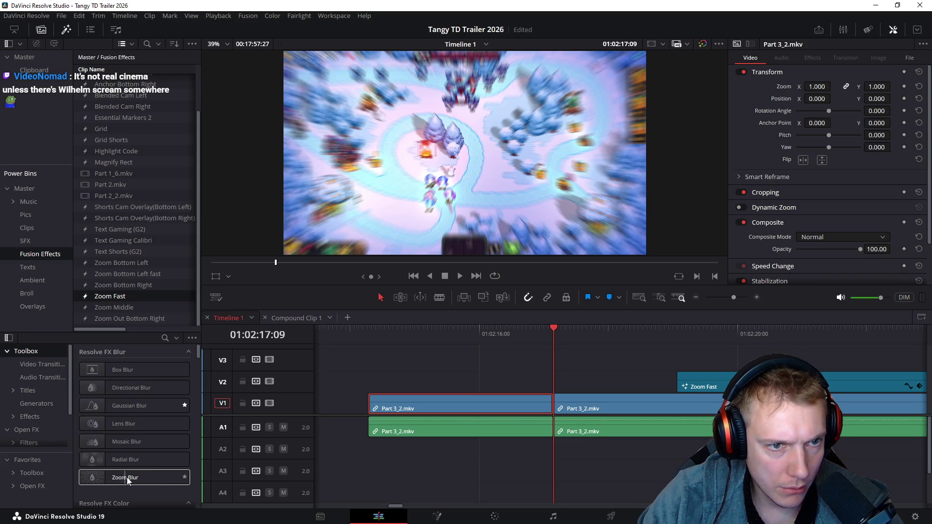
mouse_move(126, 478)
mouse_down()
mouse_move(559, 404)
mouse_move(507, 362)
mouse_up()
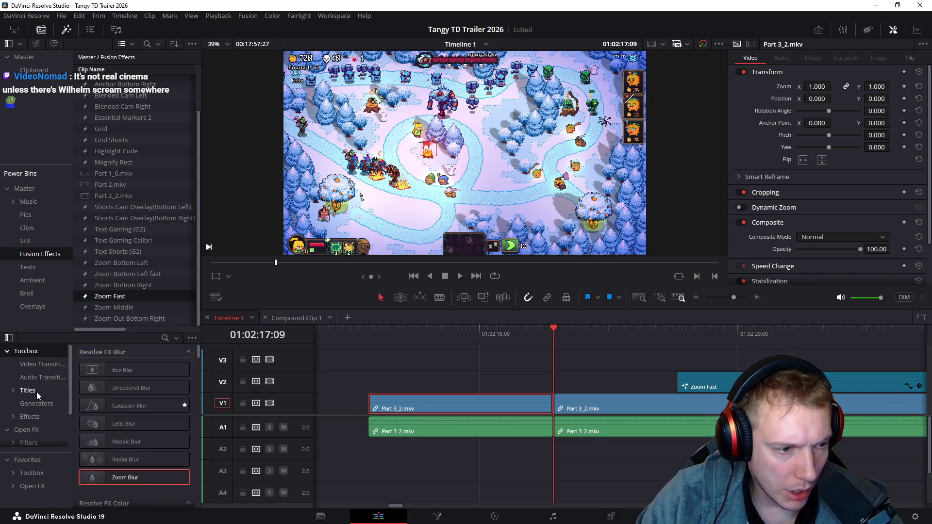
click(42, 364)
- Drag the Zoom Fast clip earlier on V2 so it starts before the cut
scroll(127, 402, down, 1)
scroll(131, 400, down, 10)
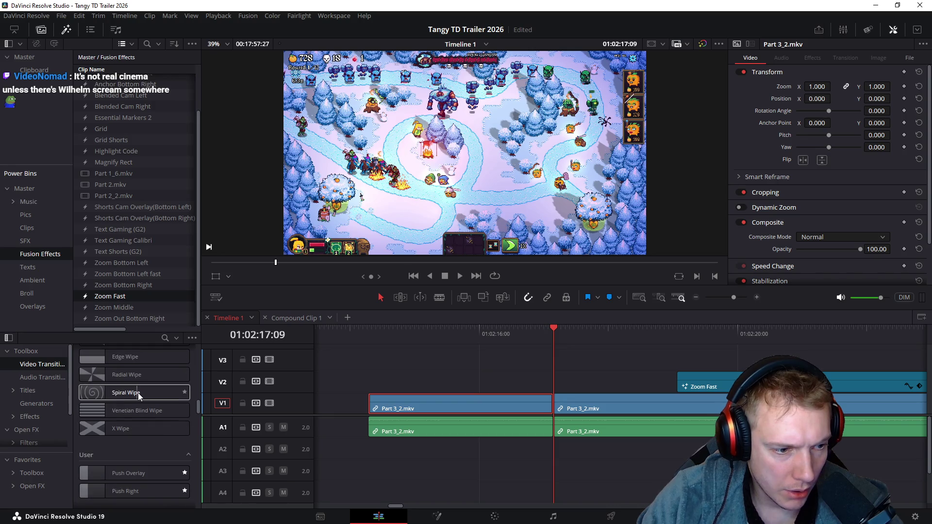
scroll(138, 393, up, 5)
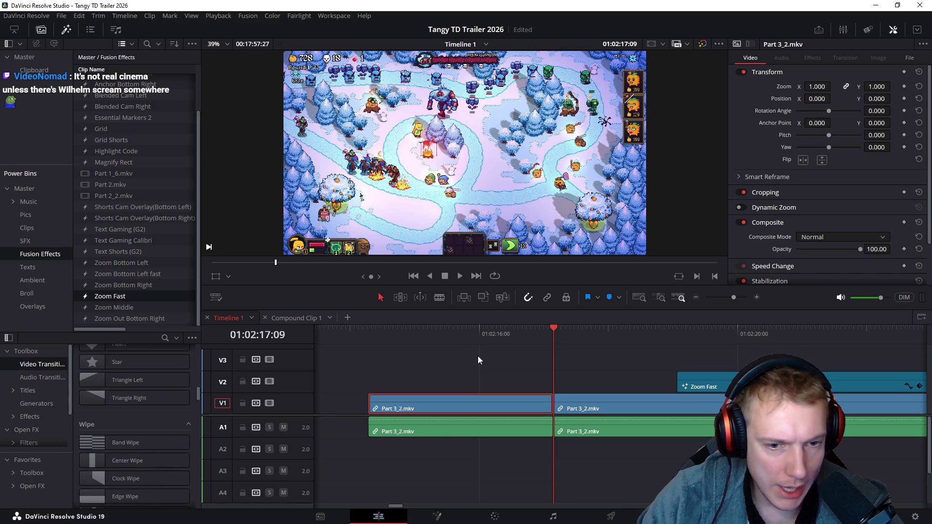
drag(509, 334, 562, 343)
drag(732, 386, 538, 382)
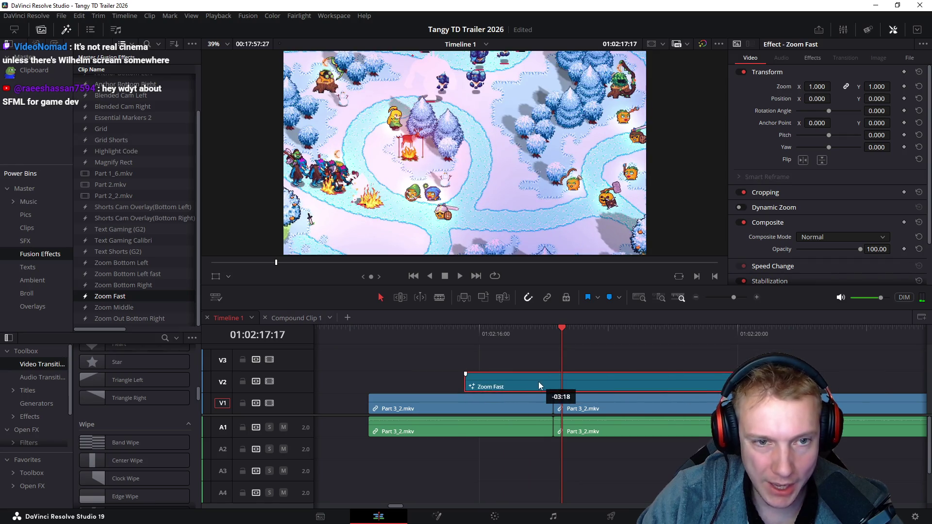
mouse_move(472, 337)
mouse_down()
mouse_move(617, 354)
mouse_move(534, 361)
mouse_up()
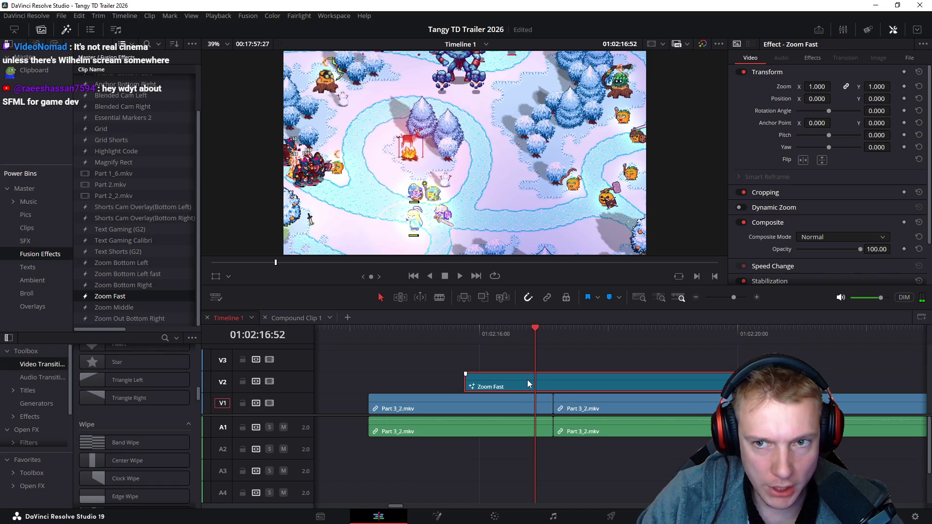
- Tick Invert in Zoom Fast's effect settings and reposition the clip around the cut, previewing it
click(813, 57)
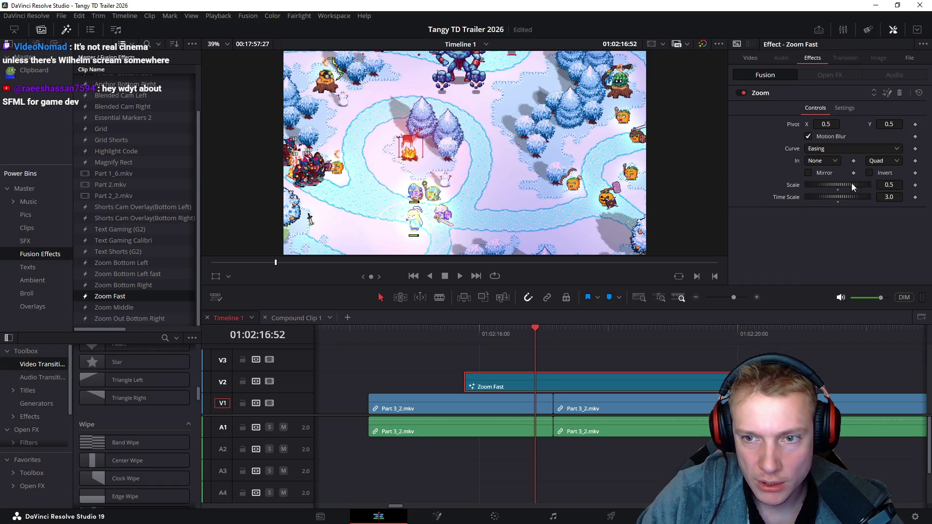
click(869, 174)
drag(618, 377, 525, 382)
mouse_move(368, 330)
mouse_down()
mouse_move(380, 339)
mouse_move(362, 345)
mouse_move(381, 345)
mouse_up()
mouse_move(514, 379)
mouse_down()
mouse_move(669, 379)
mouse_move(490, 373)
mouse_move(404, 351)
mouse_move(418, 343)
mouse_move(401, 348)
mouse_move(500, 352)
mouse_move(429, 354)
mouse_move(479, 350)
mouse_move(522, 377)
mouse_move(648, 383)
mouse_move(505, 384)
mouse_move(567, 381)
mouse_up()
click(405, 342)
drag(537, 343, 553, 339)
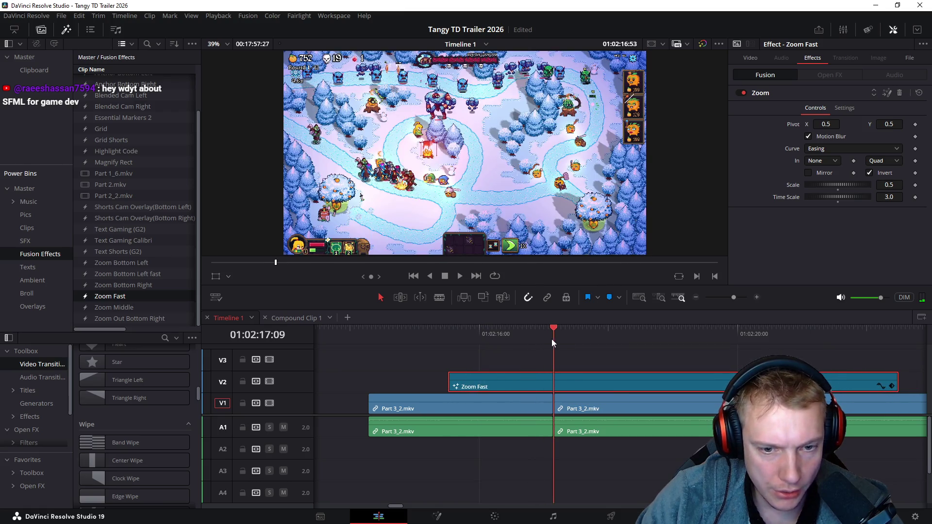
mouse_move(589, 386)
mouse_down()
mouse_move(662, 367)
mouse_move(640, 377)
mouse_up()
click(529, 334)
mouse_move(529, 334)
mouse_down()
mouse_move(385, 345)
mouse_move(509, 346)
mouse_move(485, 349)
mouse_move(508, 337)
mouse_move(499, 340)
mouse_up()
- Delete the Zoom Fast clip from V2, move the playhead onto the cut, and turn on snapping
drag(575, 386, 688, 382)
click(509, 338)
drag(509, 338, 520, 339)
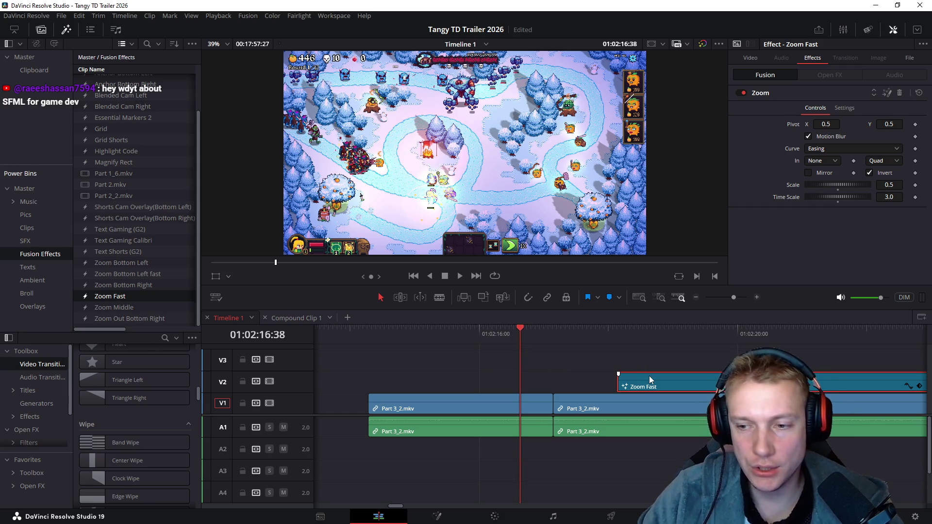
mouse_move(598, 350)
mouse_down()
mouse_move(671, 393)
mouse_move(671, 377)
mouse_up()
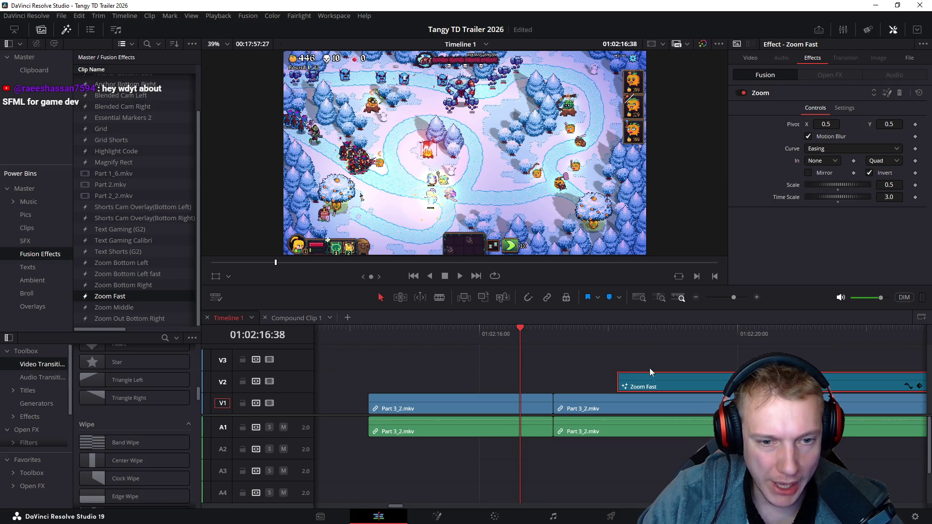
key(Delete)
drag(520, 342, 555, 337)
key(Left)
key(n)
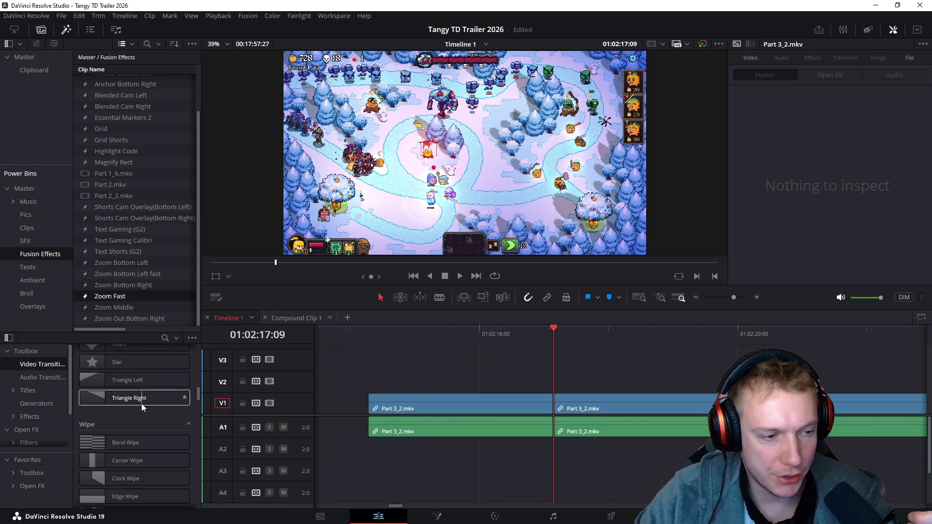
- Add a Crash Zoom transition on the cut, enable motion blur, and lower its amount to about 0.315
scroll(141, 403, down, 3)
scroll(138, 408, down, 5)
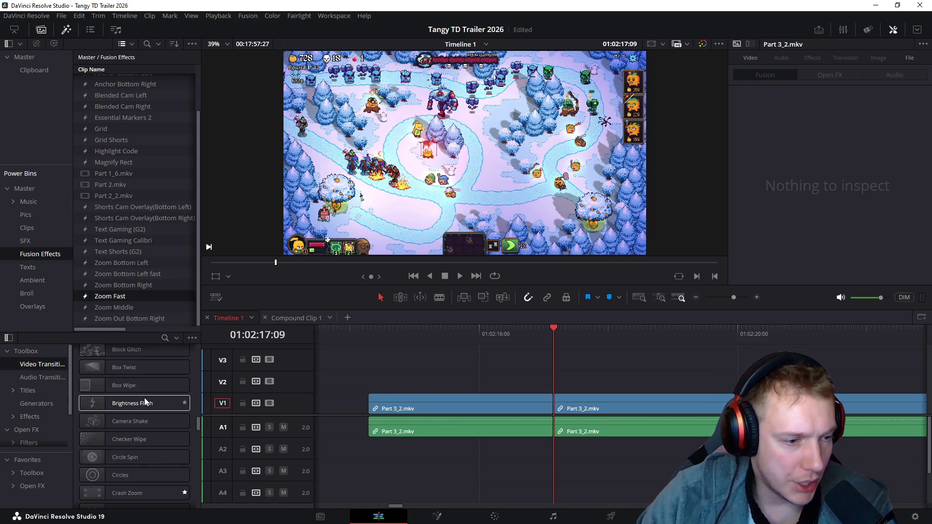
mouse_move(131, 446)
mouse_down()
mouse_move(413, 432)
mouse_move(549, 397)
mouse_up()
mouse_move(534, 335)
mouse_down()
mouse_move(576, 329)
mouse_move(534, 333)
mouse_move(554, 332)
mouse_up()
click(564, 398)
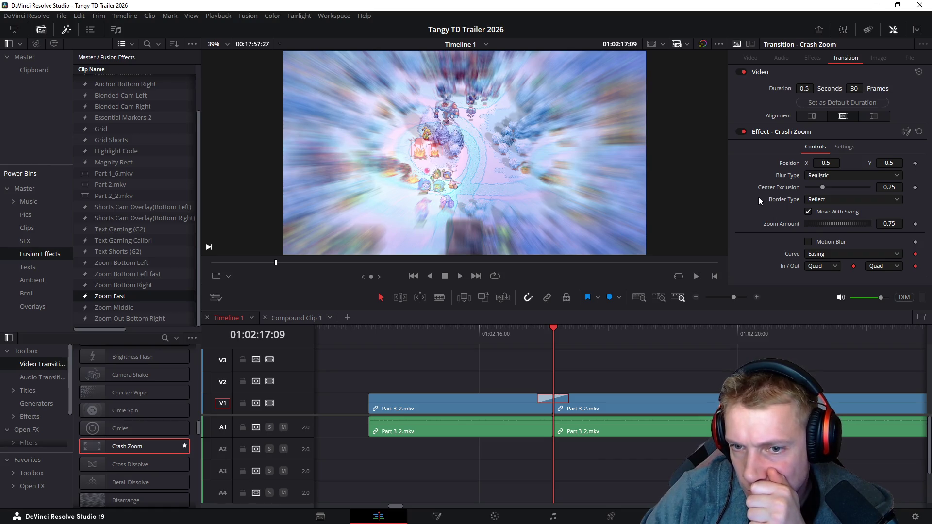
click(808, 241)
click(538, 333)
mouse_move(540, 335)
mouse_down()
mouse_move(567, 334)
mouse_move(554, 336)
mouse_up()
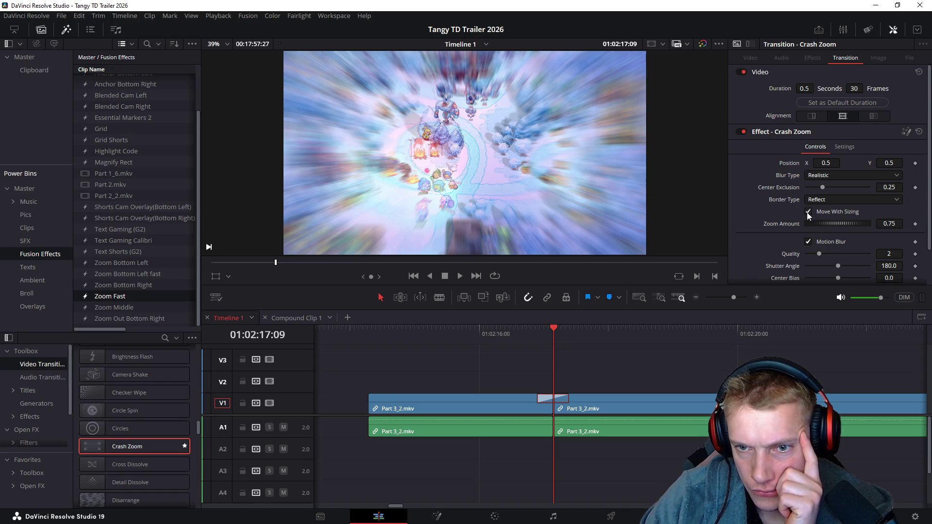
mouse_move(834, 222)
mouse_down()
mouse_move(820, 222)
mouse_move(858, 218)
mouse_move(830, 220)
mouse_up()
mouse_move(525, 333)
mouse_down()
mouse_move(558, 331)
mouse_move(542, 325)
mouse_move(553, 319)
mouse_up()
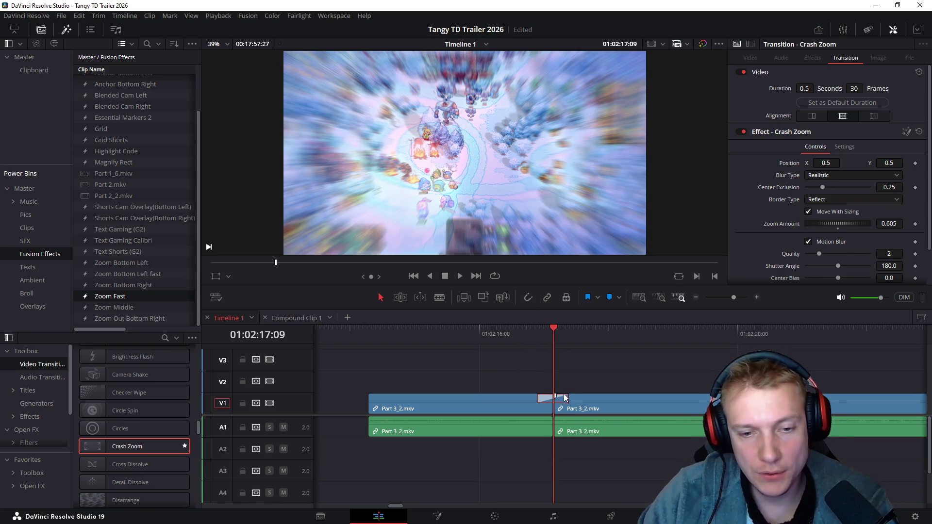
- Delete the Crash Zoom transition, turn on snapping, and save the project
key(Delete)
key(n)
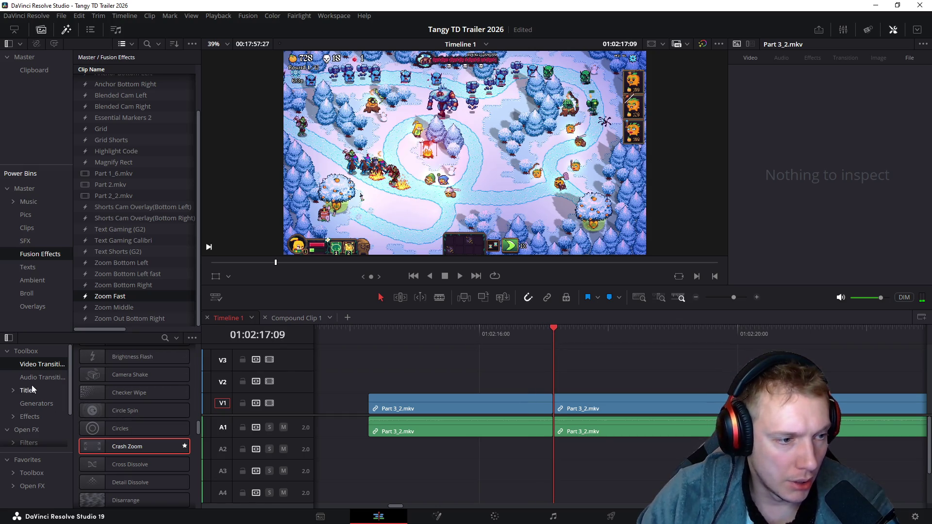
key(ctrl+s)
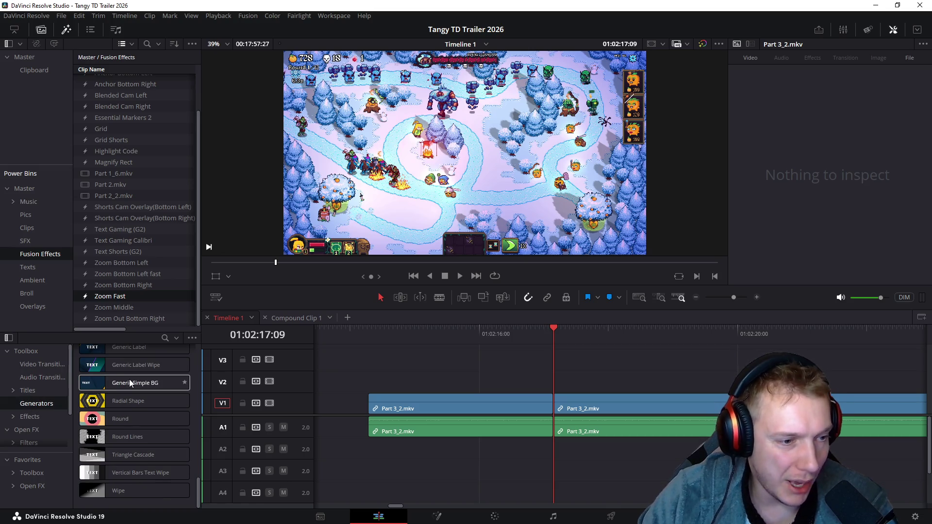
- Place an Adjustment Clip on V2 above the cut and trim its end to about 01:02:18:15
scroll(139, 424, down, 5)
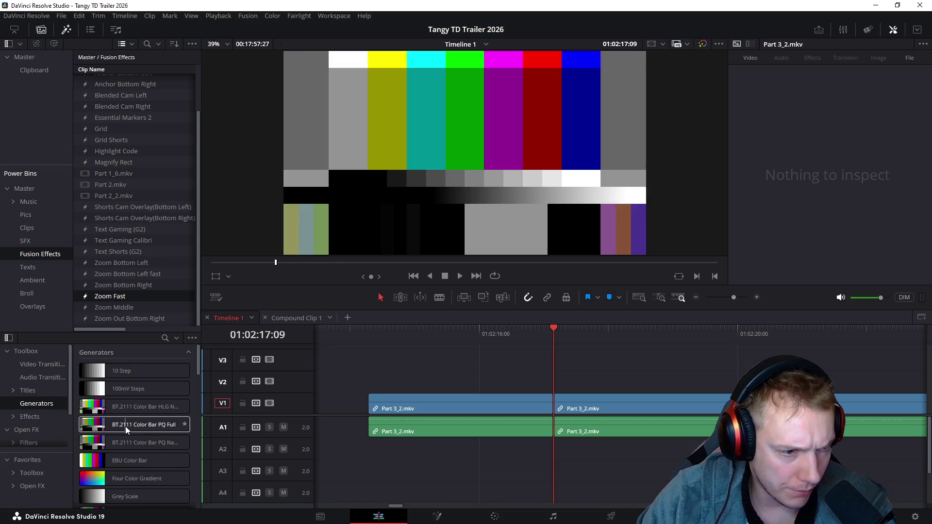
click(30, 417)
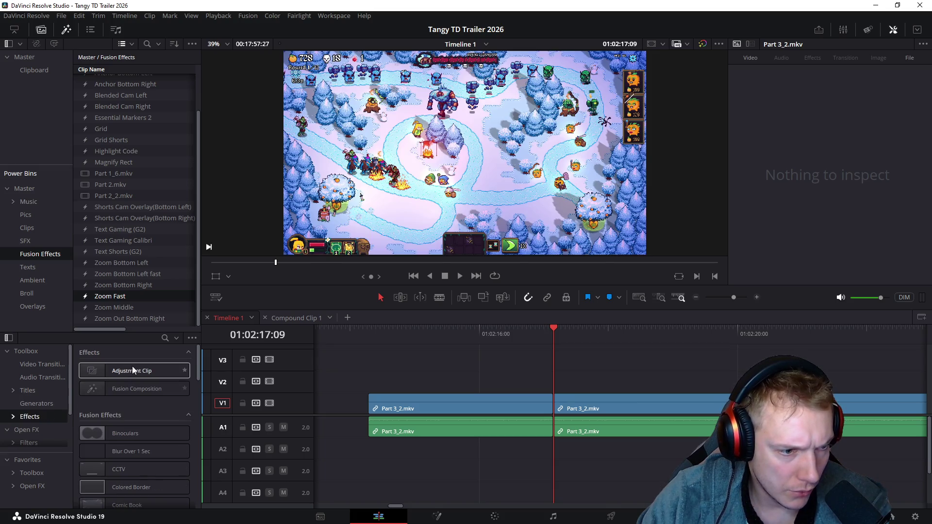
drag(121, 374, 528, 386)
click(624, 342)
click(658, 384)
key(shift+bracketright)
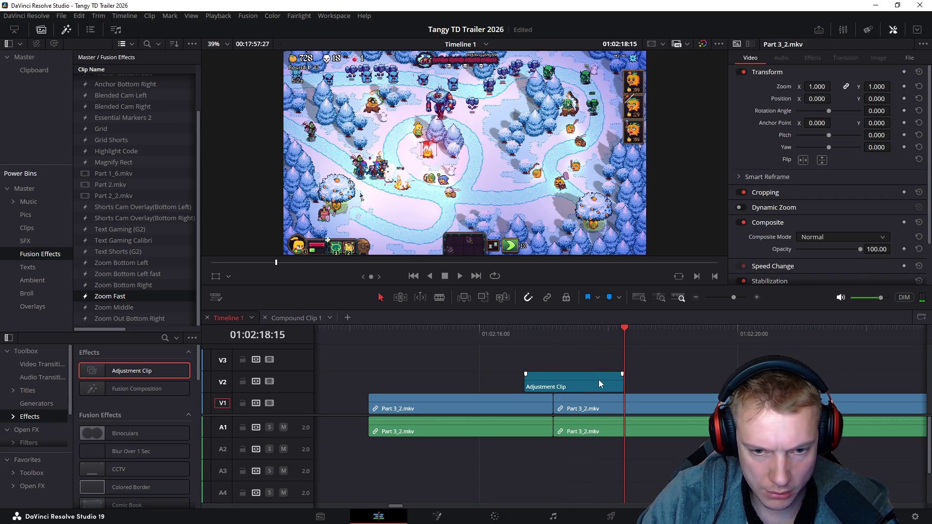
drag(618, 380, 578, 380)
click(524, 336)
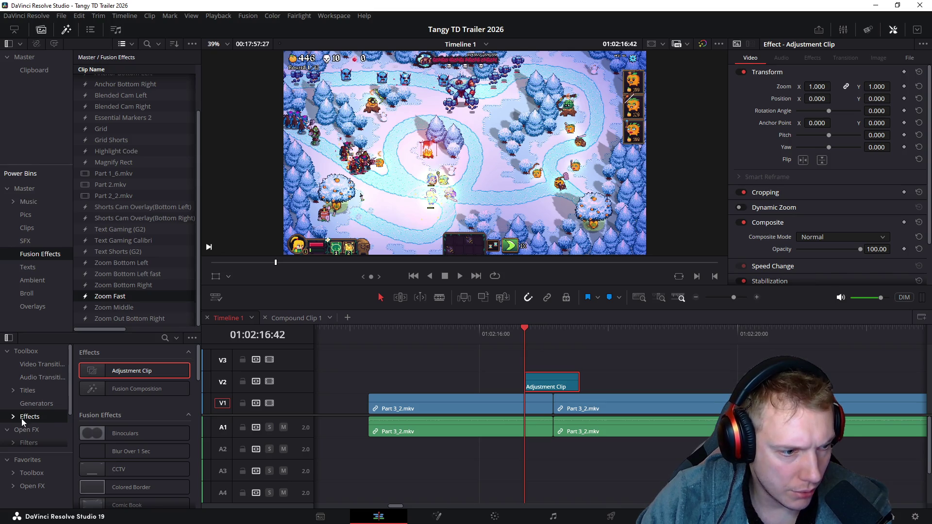
- Apply the Zoom Effect to the Adjustment Clip and preview it around the cut
scroll(116, 386, down, 5)
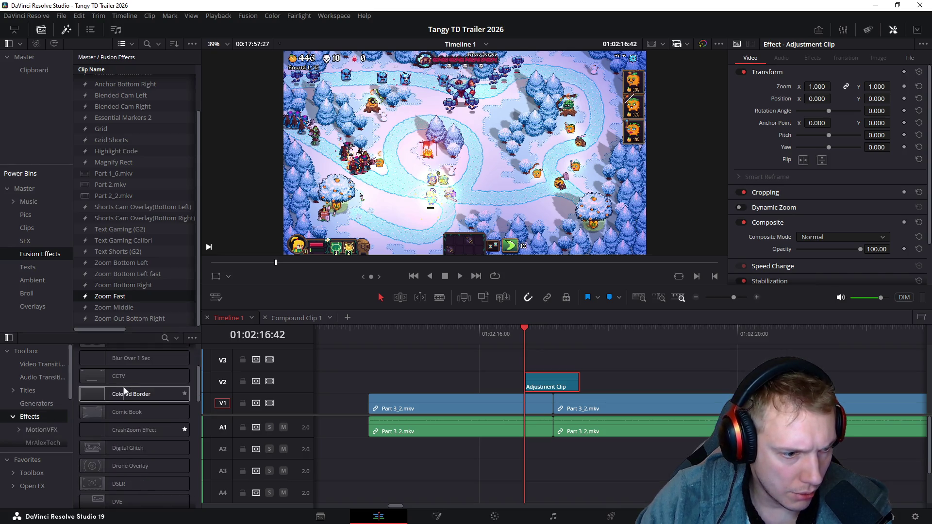
scroll(146, 392, down, 10)
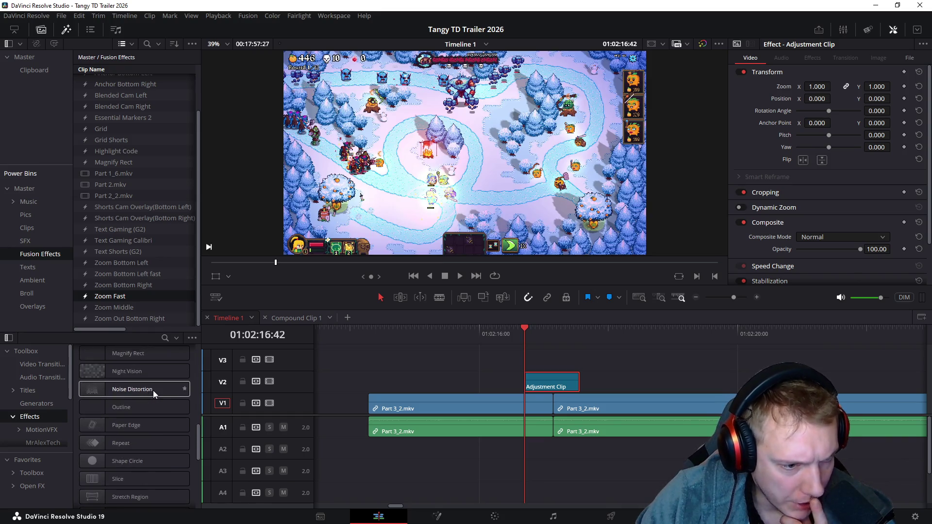
drag(135, 408, 543, 383)
mouse_move(523, 334)
mouse_down()
mouse_move(549, 334)
mouse_move(530, 342)
mouse_up()
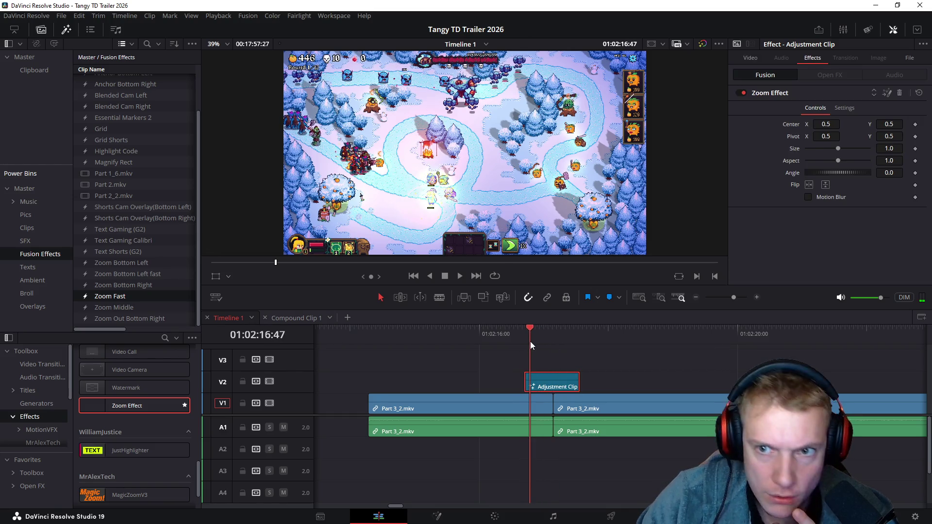
- Browse the MotionVFX, MrAlexTech and Open FX blur effect categories in the Effects library
click(472, 336)
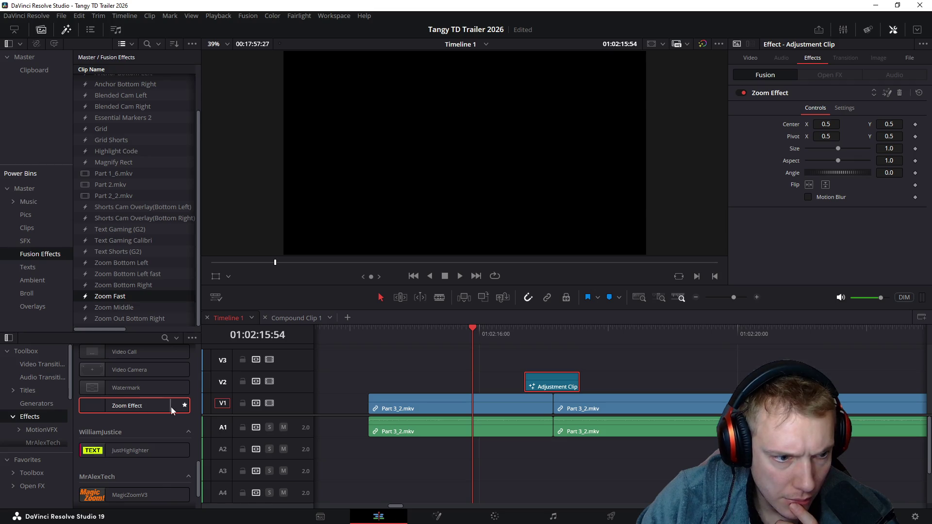
drag(378, 336, 368, 342)
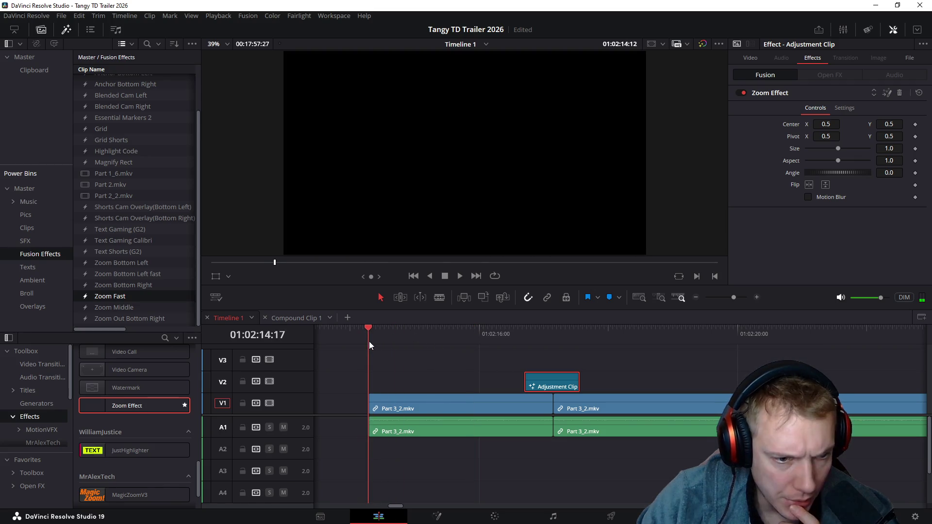
scroll(126, 390, down, 3)
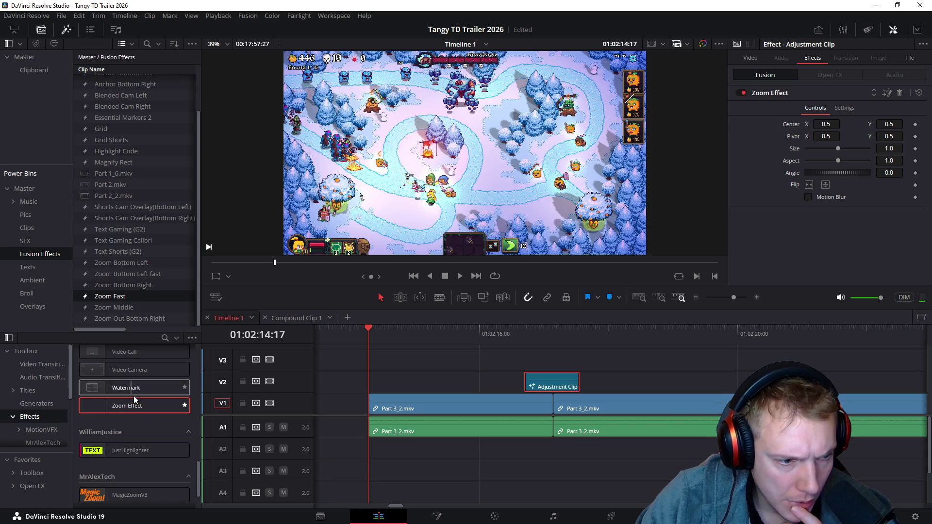
scroll(140, 412, up, 4)
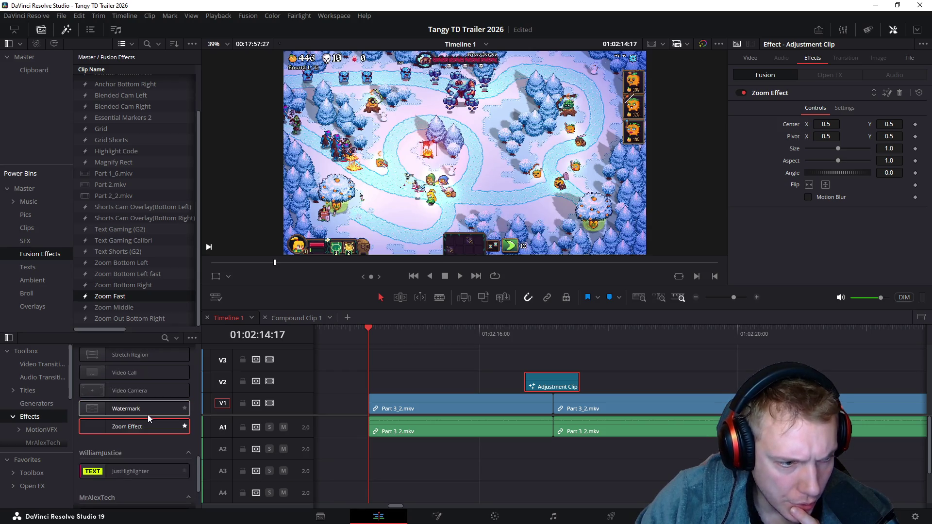
click(39, 433)
click(49, 442)
click(33, 410)
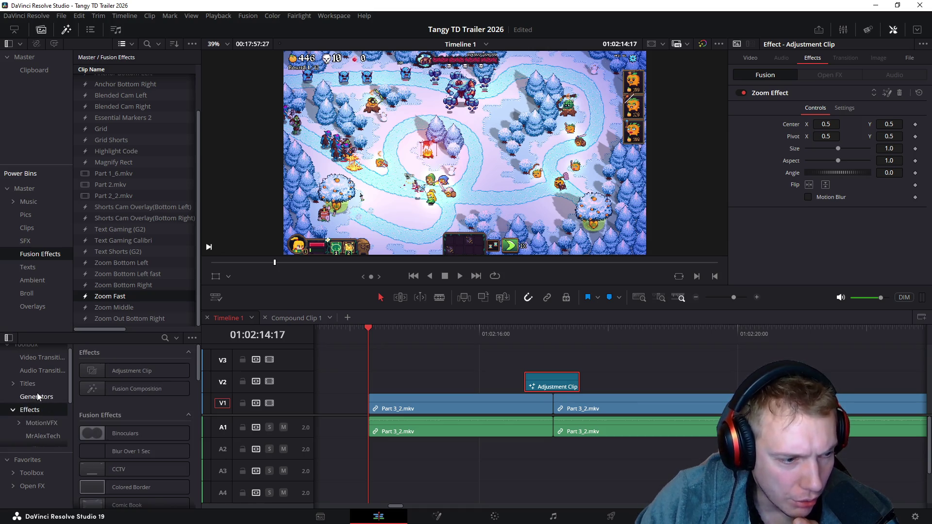
scroll(41, 401, down, 3)
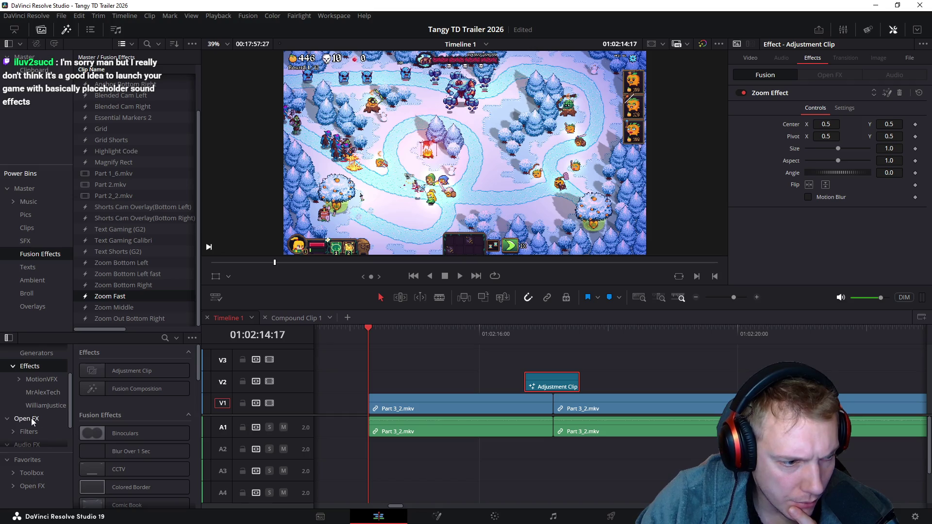
click(34, 420)
scroll(136, 394, down, 2)
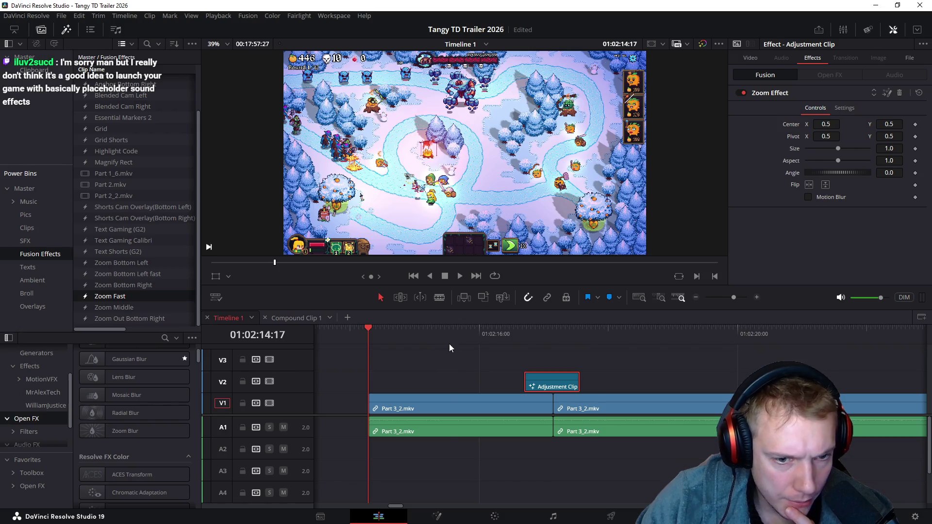
- Play back the cut, then delete the V2 Adjustment Clip and restore it
key(space)
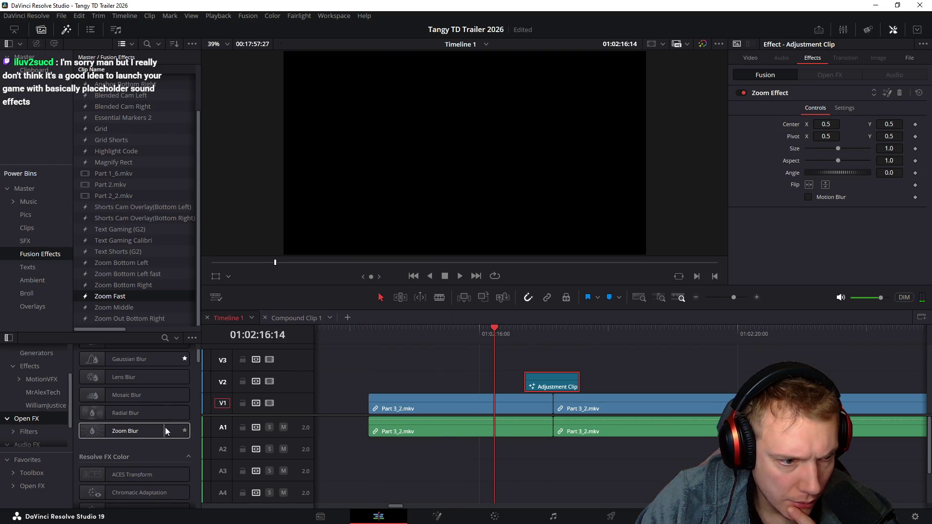
click(553, 333)
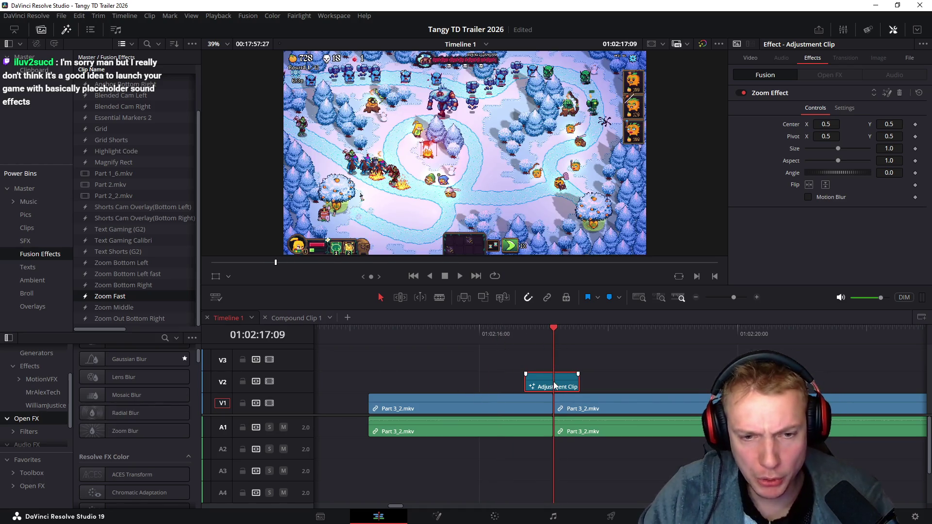
key(Delete)
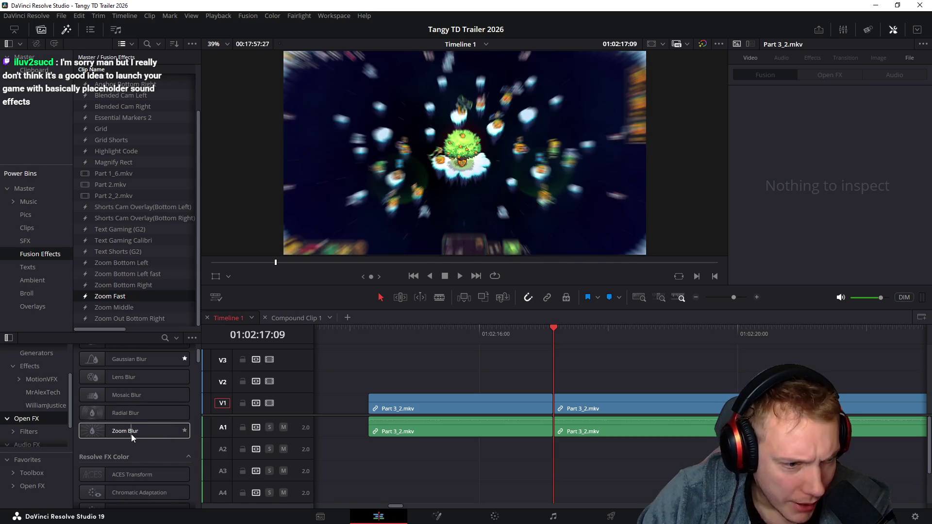
key(ctrl+v)
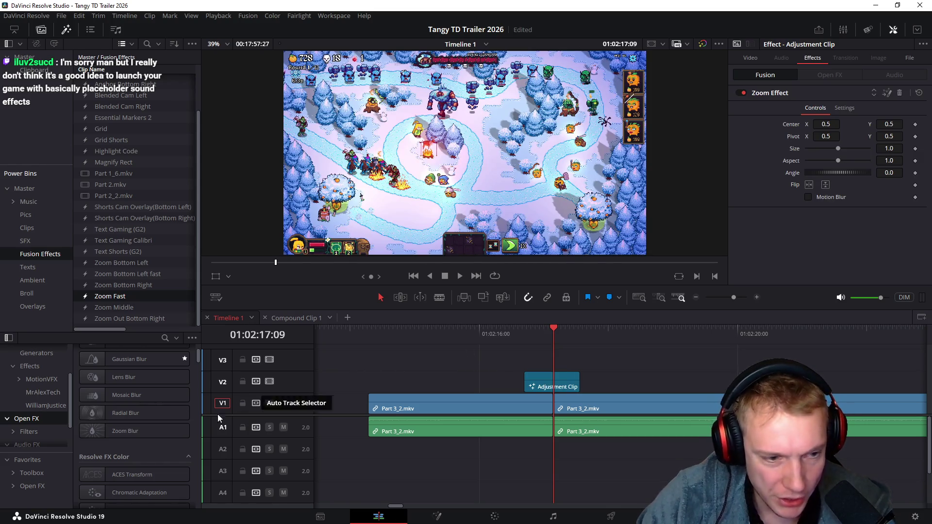
- Apply Zoom Blur to the Adjustment Clip and preview it around 01:02:17:09
mouse_move(153, 426)
mouse_down()
mouse_move(543, 400)
mouse_move(553, 383)
mouse_up()
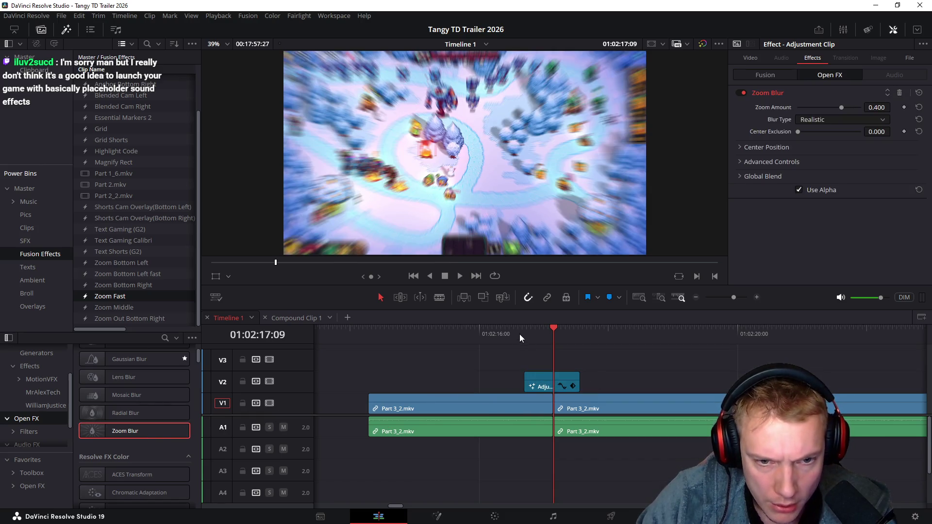
click(525, 328)
drag(525, 328, 552, 328)
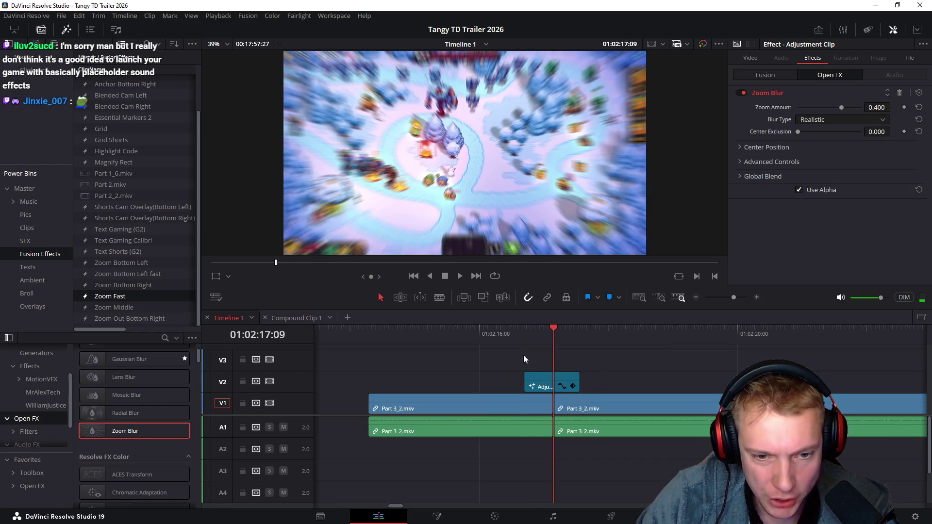
drag(543, 369, 525, 371)
mouse_move(523, 331)
mouse_down()
mouse_move(570, 327)
mouse_move(535, 330)
mouse_move(555, 328)
mouse_up()
- Set Zoom Blur quality to Better, Center Exclusion to 0.000, and Zoom Amount to 0.690
click(552, 380)
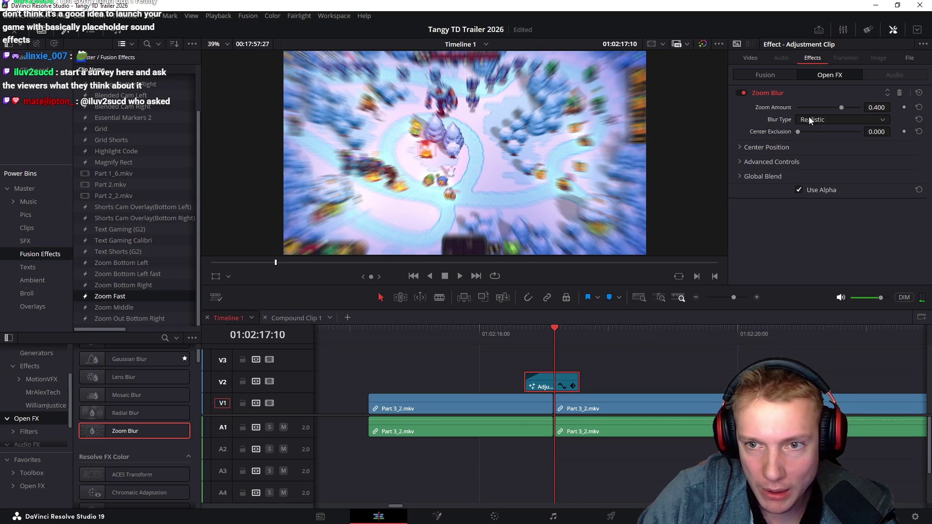
click(738, 163)
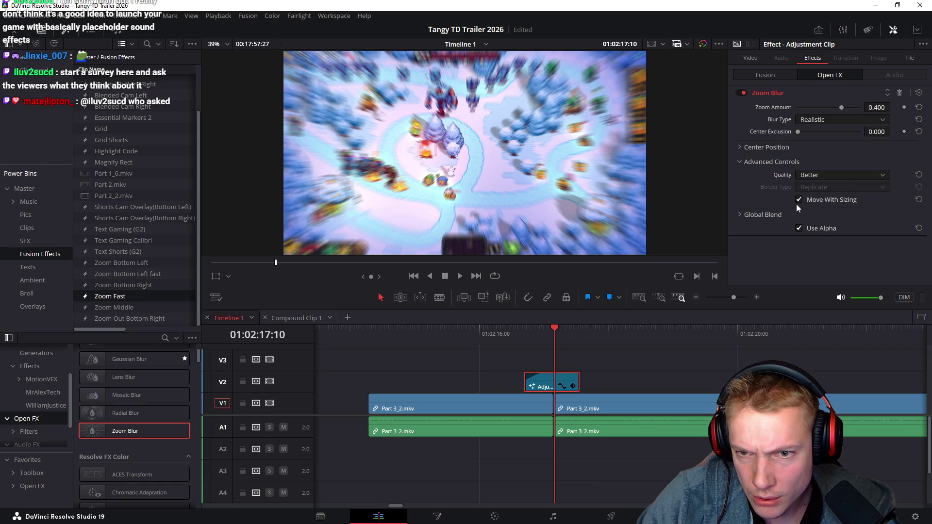
click(740, 214)
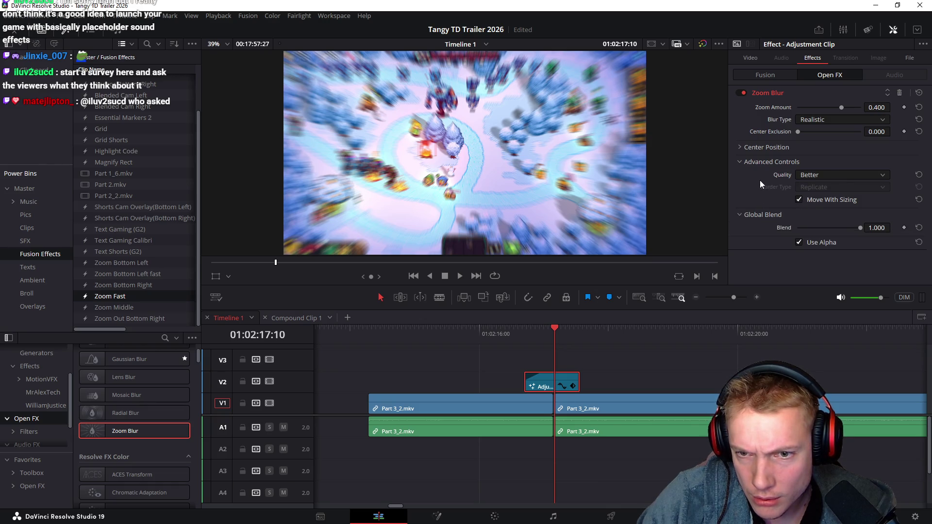
mouse_move(861, 227)
mouse_down()
mouse_move(774, 229)
mouse_move(884, 227)
mouse_up()
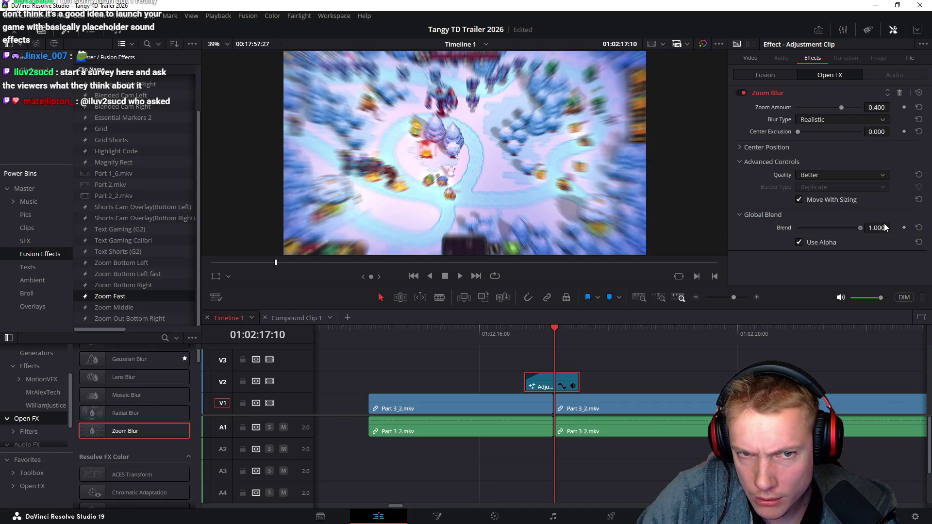
click(848, 177)
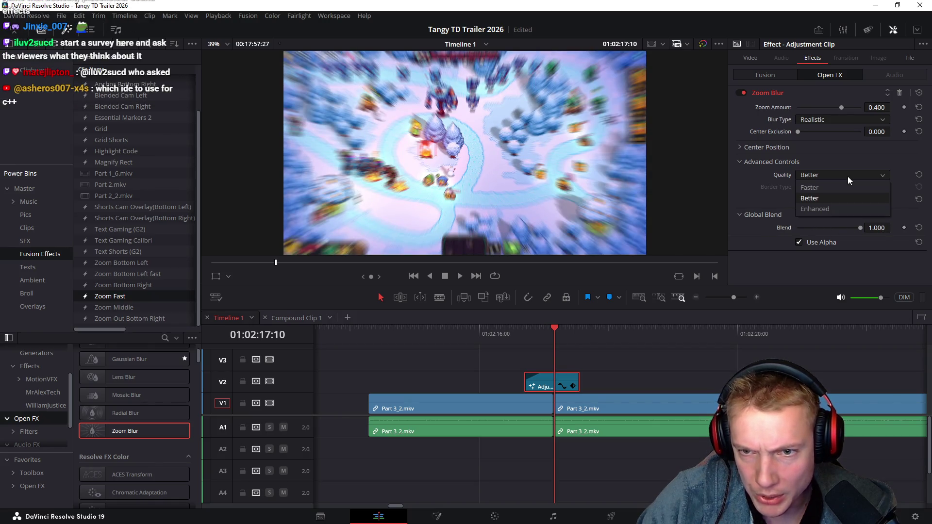
click(820, 208)
click(843, 173)
click(818, 188)
click(832, 174)
click(816, 198)
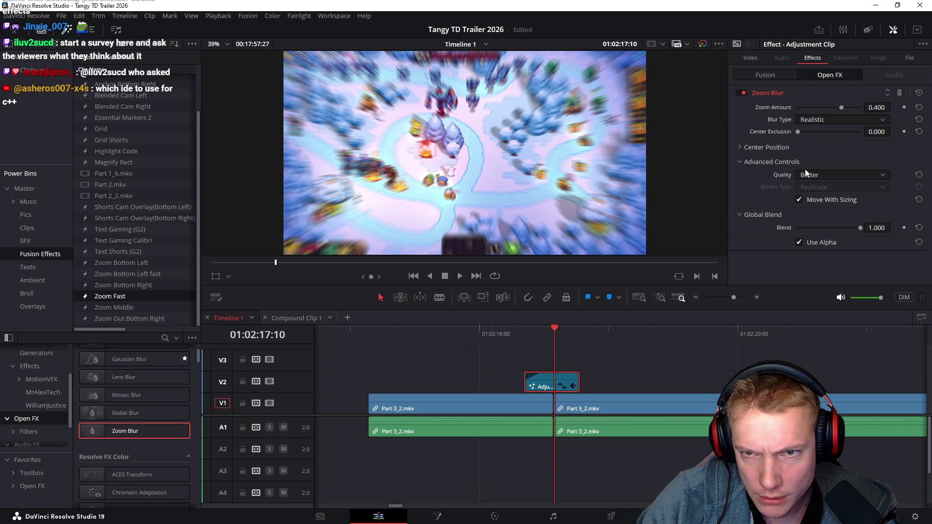
mouse_move(797, 133)
mouse_down()
mouse_move(810, 132)
mouse_move(783, 133)
mouse_up()
drag(842, 106, 852, 105)
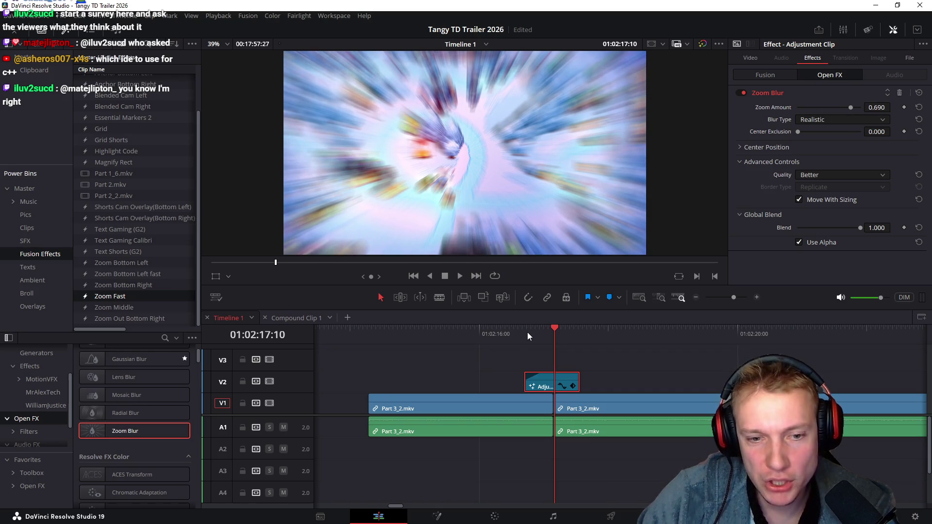
- Turn on snapping and shorten the adjustment clip back to the playhead at 01:02:16:20
drag(550, 379, 559, 380)
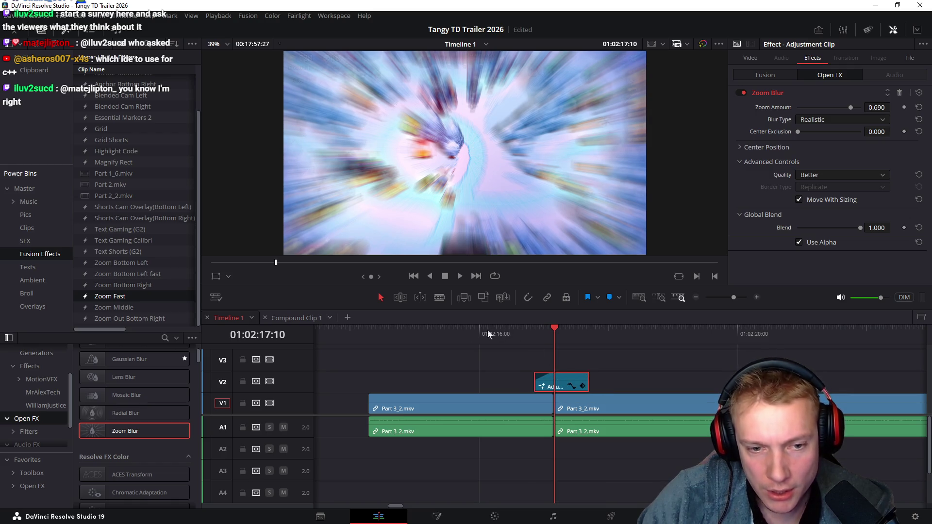
mouse_move(355, 336)
mouse_down()
mouse_move(576, 349)
mouse_move(552, 346)
mouse_up()
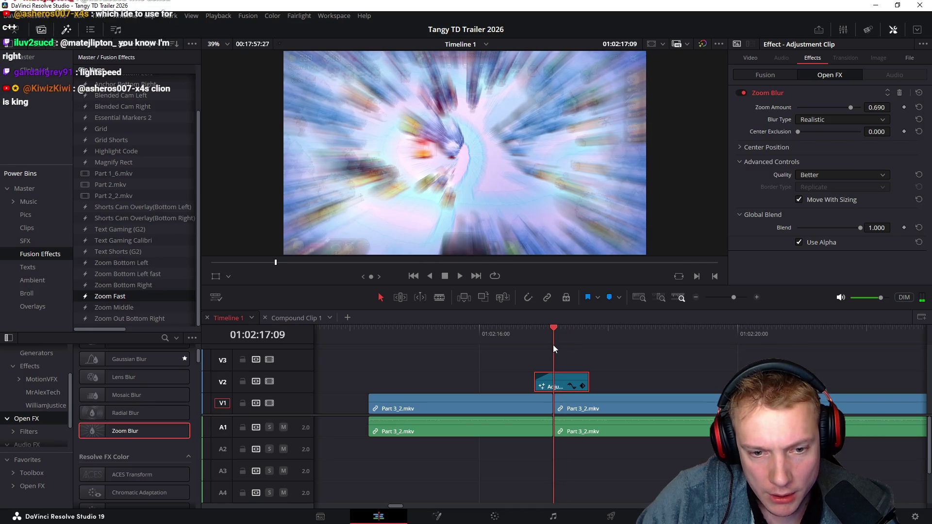
key(n)
click(544, 331)
click(552, 333)
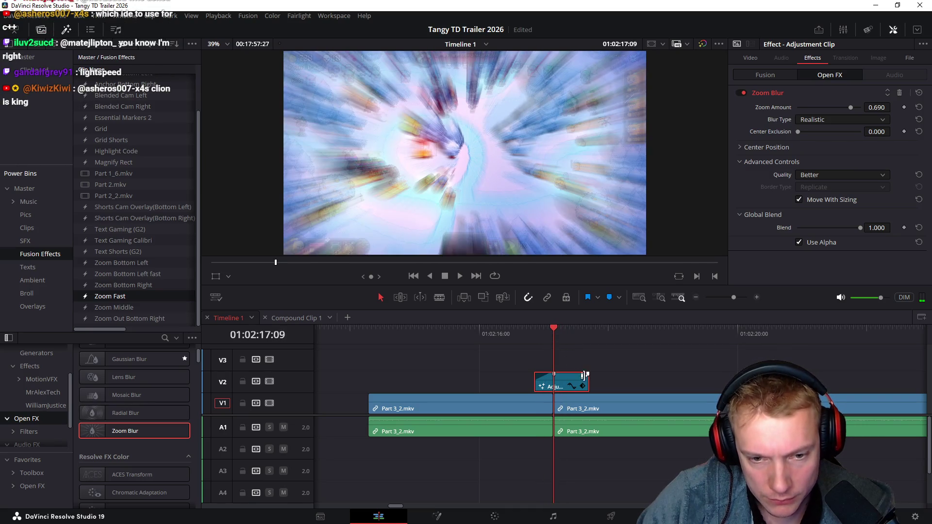
click(581, 378)
mouse_move(581, 379)
mouse_down()
mouse_move(537, 383)
mouse_move(546, 388)
mouse_move(545, 364)
mouse_up()
- Replay the blur and extend the V3 adjustment clip to end at the 01:02:17:09 cut
click(536, 333)
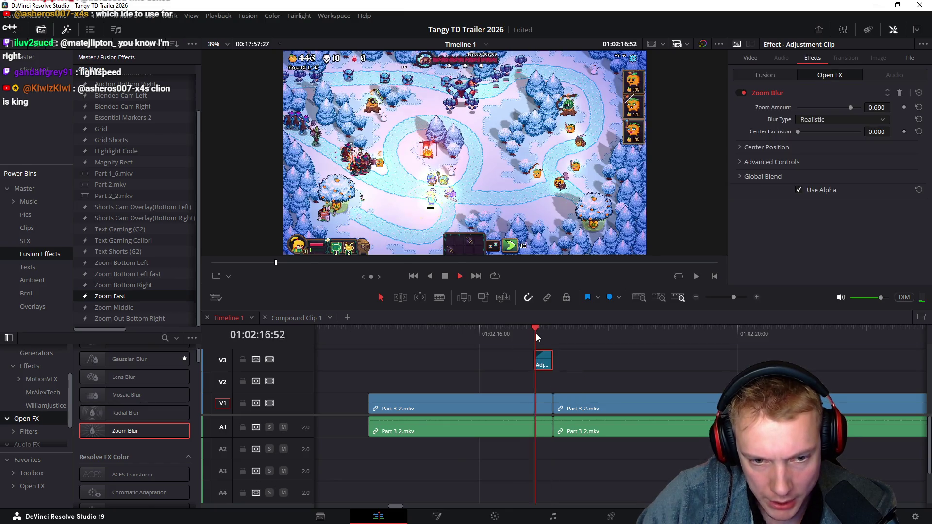
key(space)
click(531, 333)
key(space)
mouse_move(505, 340)
mouse_down()
mouse_move(496, 335)
mouse_move(553, 339)
mouse_up()
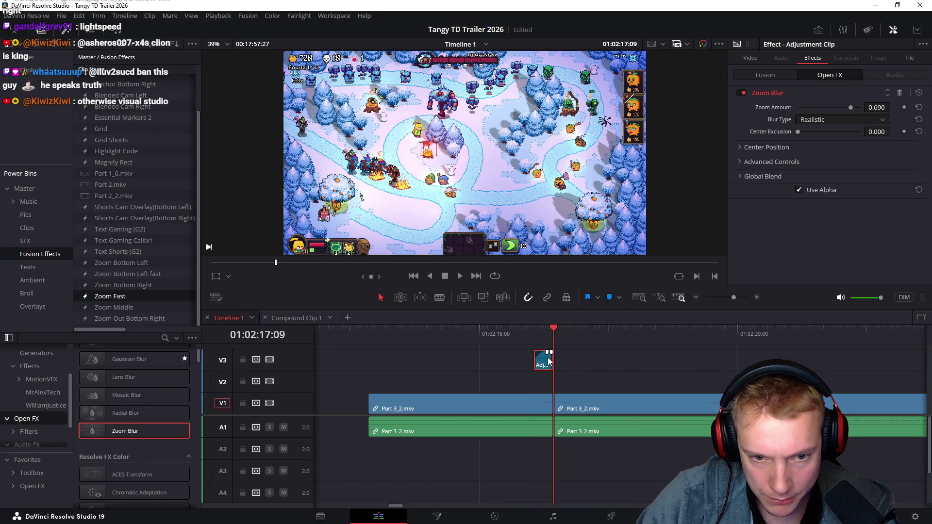
mouse_move(549, 356)
mouse_down()
mouse_move(601, 337)
mouse_move(752, 357)
mouse_move(558, 366)
mouse_move(817, 371)
mouse_move(508, 343)
mouse_move(586, 342)
mouse_move(723, 361)
mouse_move(603, 361)
mouse_move(496, 339)
mouse_move(706, 334)
mouse_up()
- Ripple-delete the middle Part 3_2.mkv segment around 01:02:18:57
key(ctrl+minus)
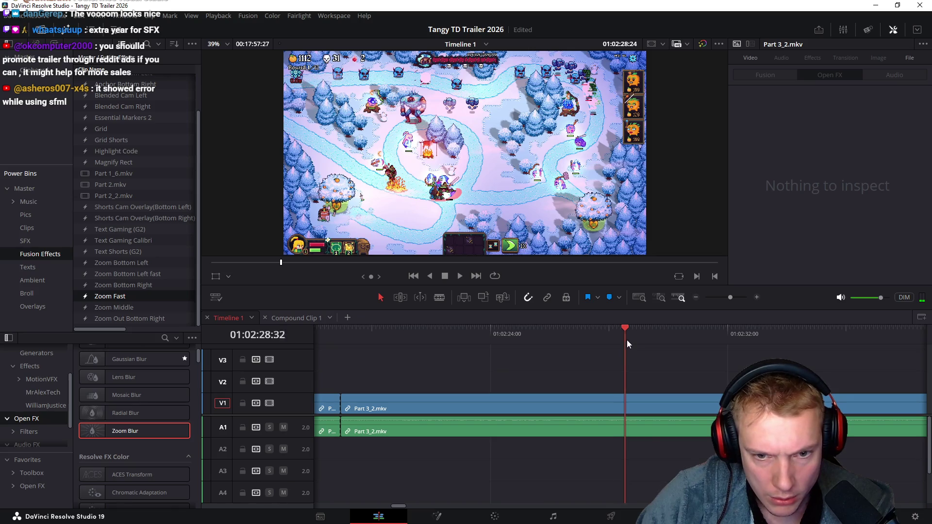
drag(625, 339, 732, 342)
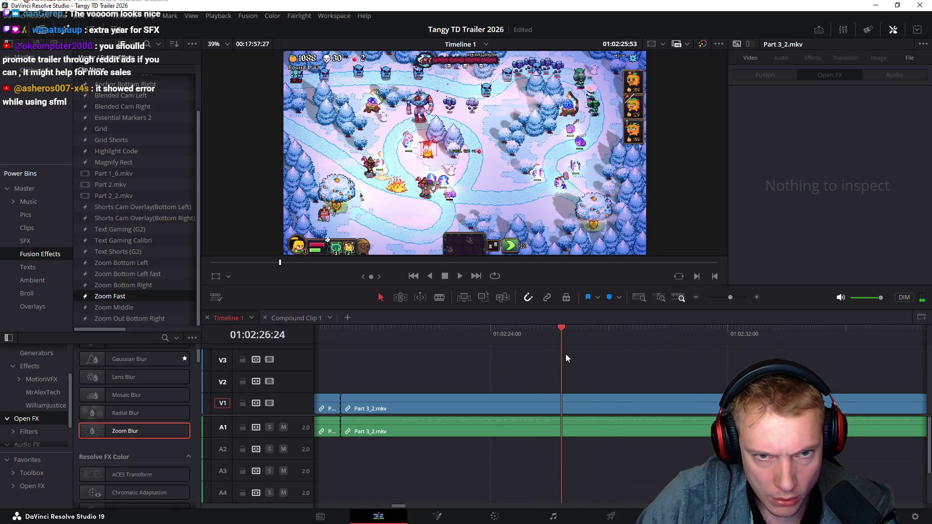
drag(564, 355, 650, 360)
mouse_move(489, 351)
mouse_down()
mouse_move(451, 351)
mouse_move(526, 349)
mouse_move(517, 351)
mouse_up()
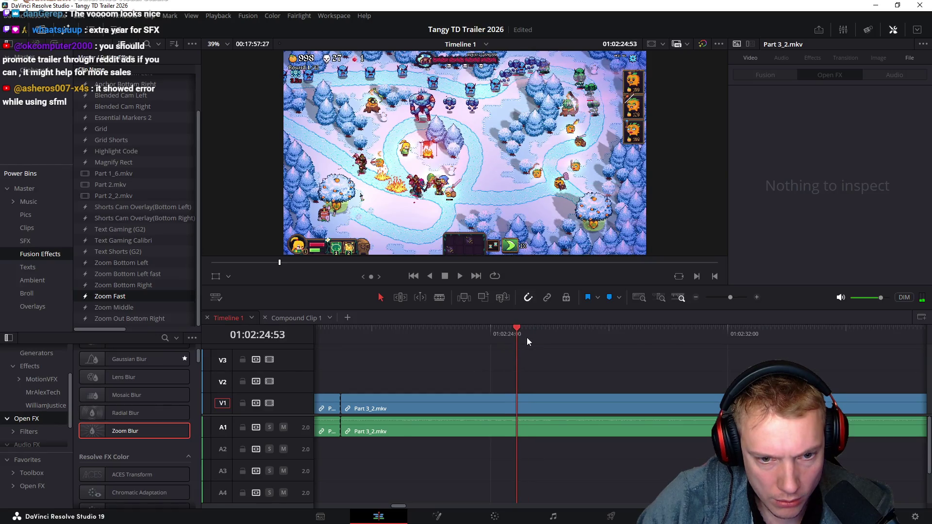
key(j)
key(j)
key(j)
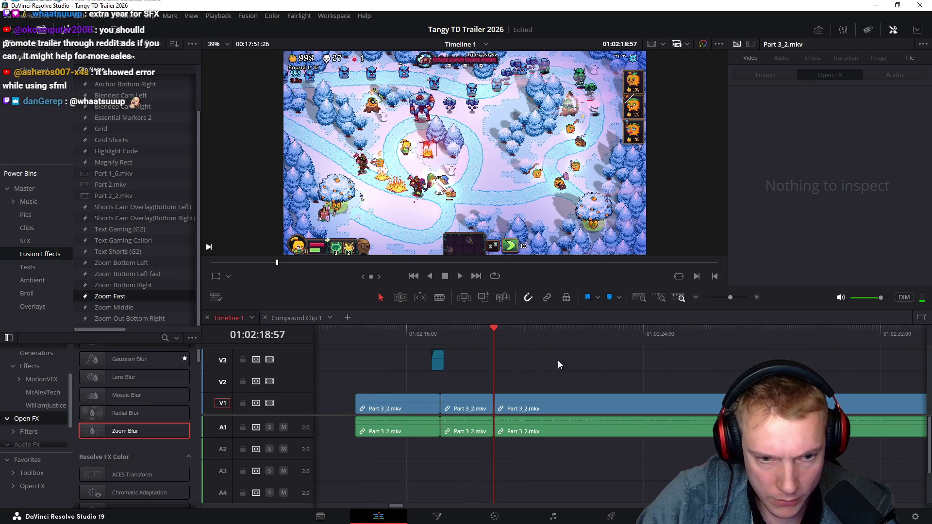
mouse_move(464, 332)
mouse_down()
mouse_move(453, 334)
mouse_move(495, 339)
mouse_up()
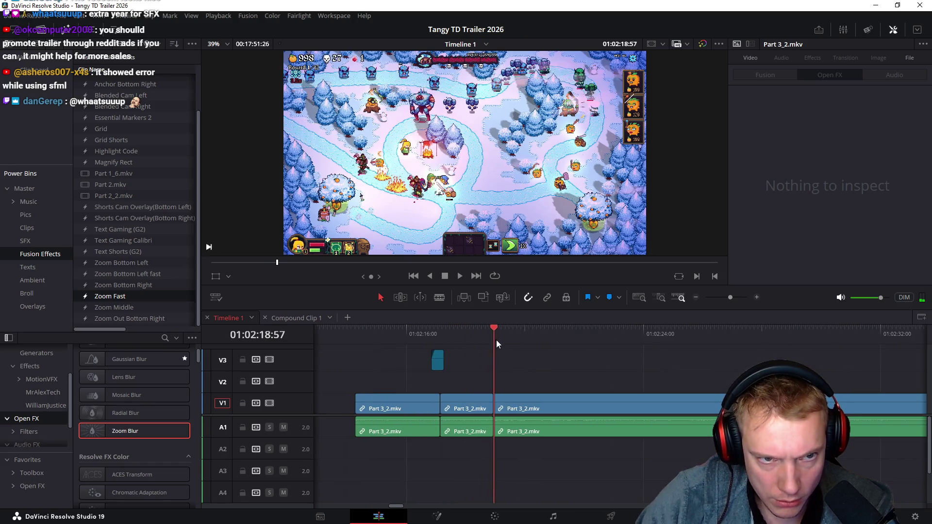
click(452, 432)
key(Delete)
- Split the gameplay clip twice near 01:02:30–01:02:31 and select the short piece between the cuts
click(432, 331)
mouse_move(438, 330)
mouse_down()
mouse_move(532, 344)
mouse_move(473, 348)
mouse_move(794, 354)
mouse_up()
key(ctrl+b)
mouse_move(567, 334)
mouse_down()
mouse_move(738, 359)
mouse_move(590, 338)
mouse_move(474, 346)
mouse_move(802, 346)
mouse_up()
key(ctrl+b)
key(ctrl+b)
click(540, 428)
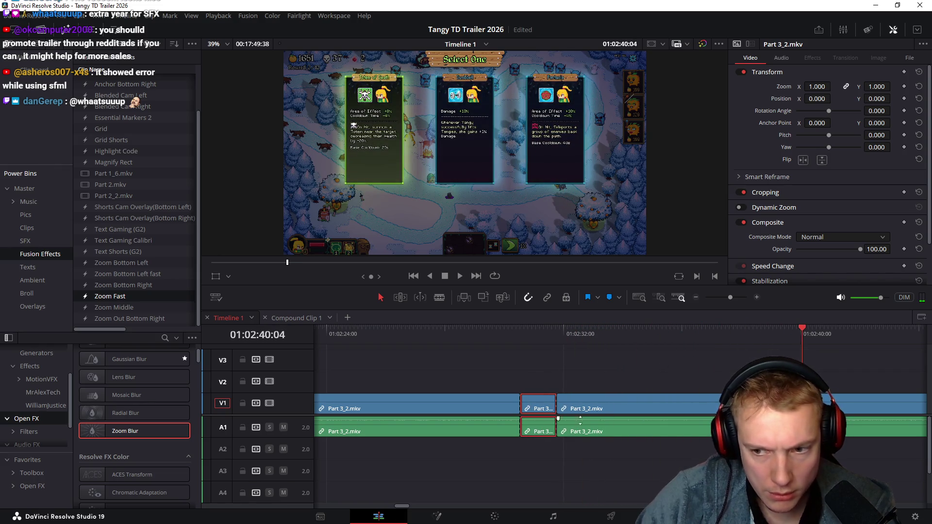
- Ripple-delete the short split piece so no gap remains
scroll(631, 375, right, 1)
scroll(582, 374, right, 5)
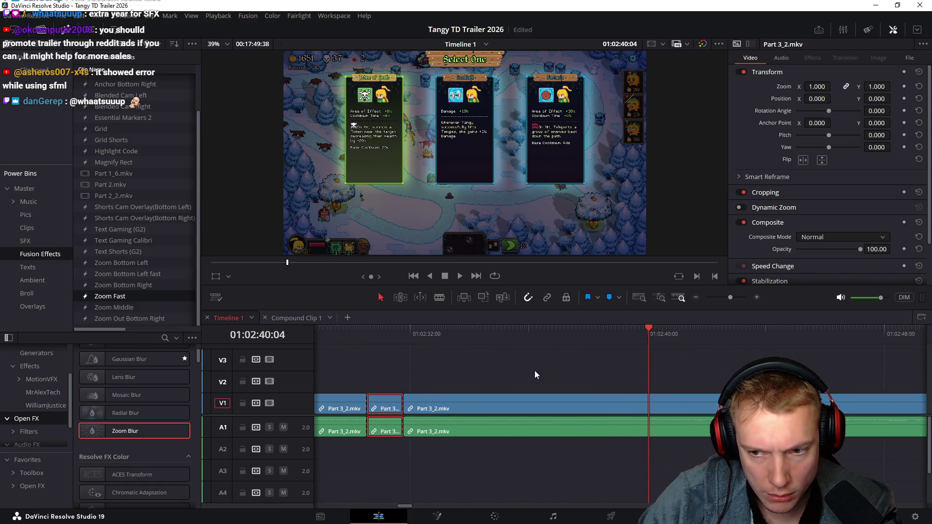
key(Delete)
scroll(534, 381, right, 8)
scroll(688, 377, left, 6)
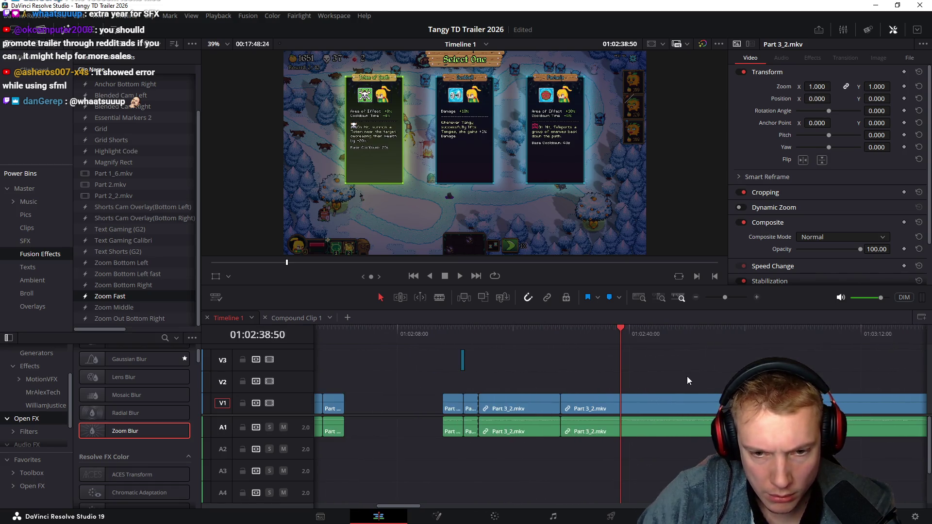
- Add a marker named 'Relics' at the card-select frame of the short clip near 01:02:04
click(495, 334)
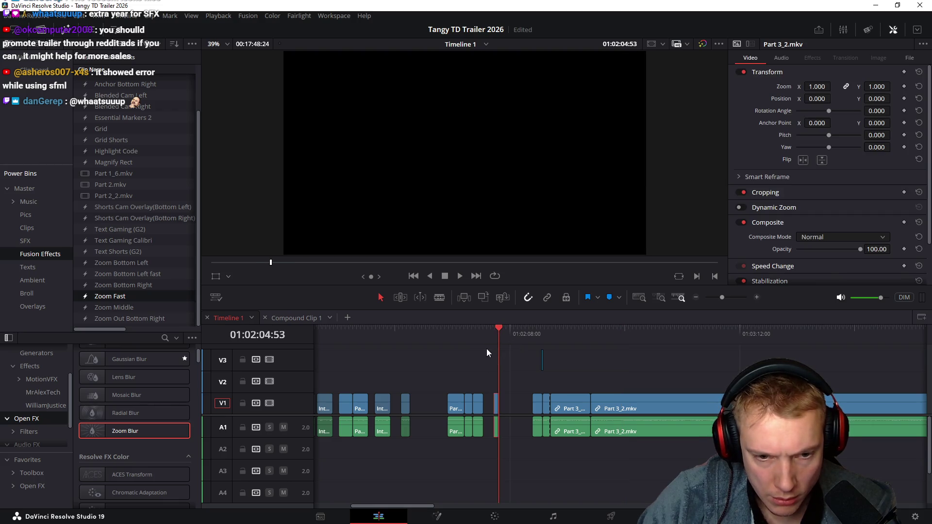
scroll(509, 389, up, 3)
click(613, 407)
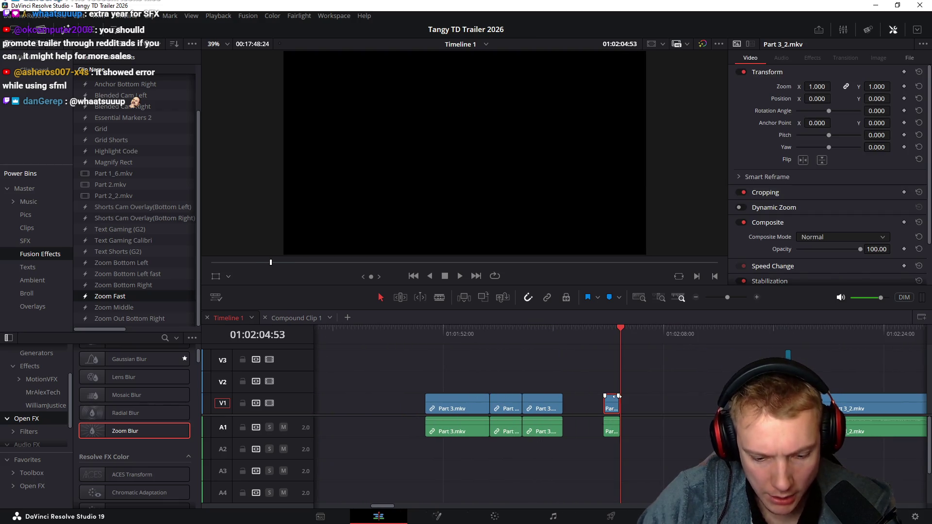
click(604, 331)
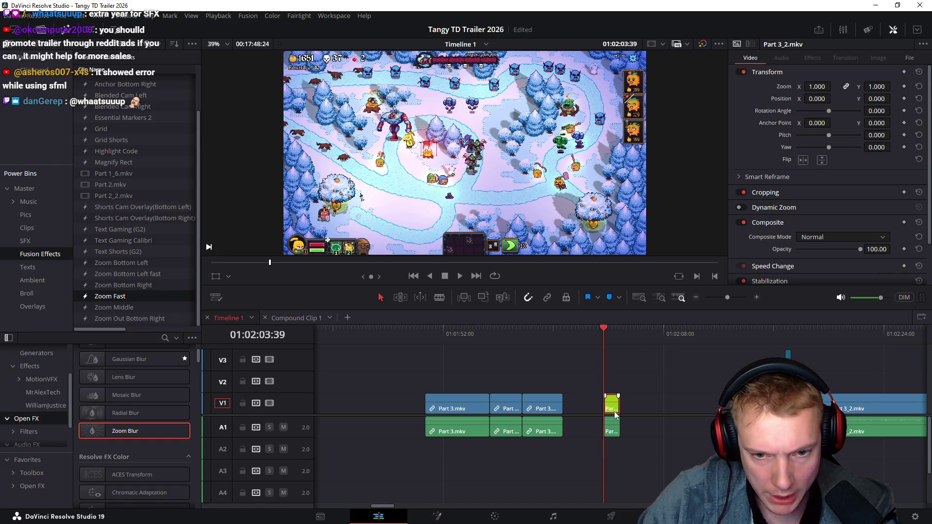
click(611, 335)
key(m)
key(m)
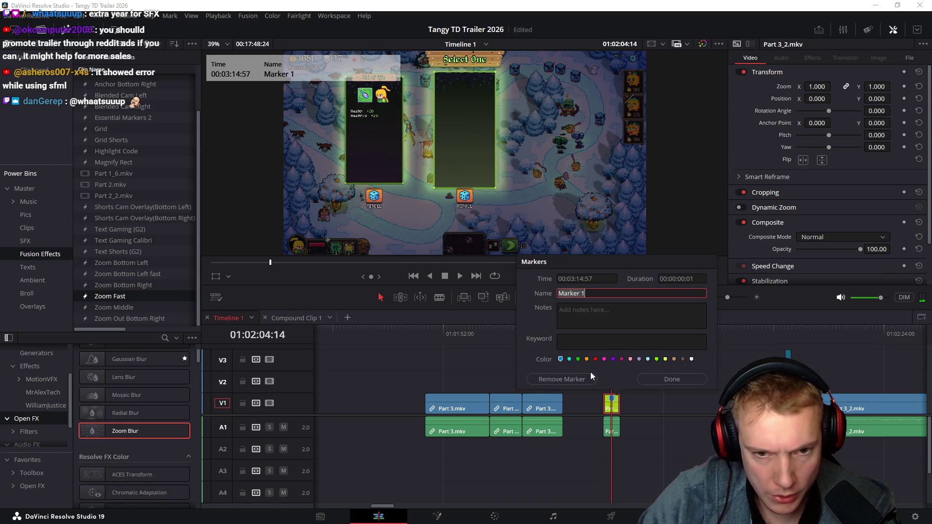
text(Relics)
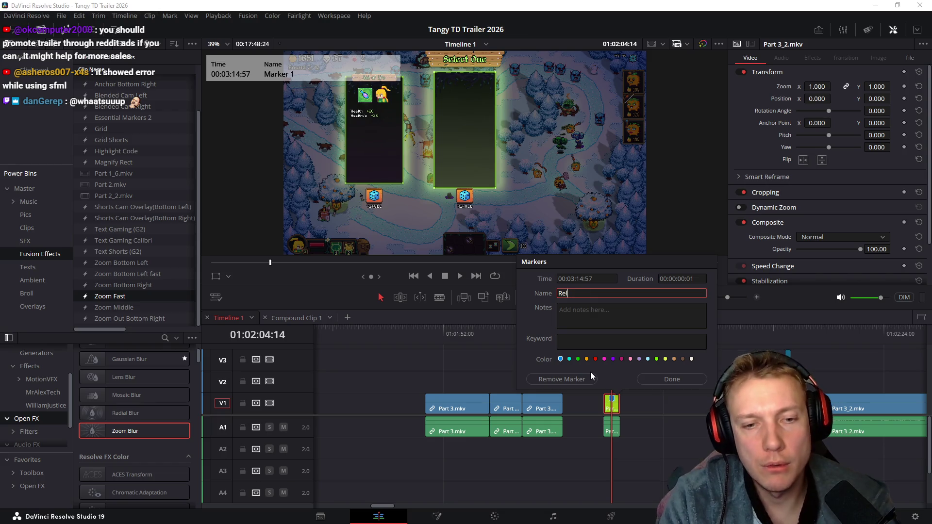
key(Return)
- Play the timeline to review the edit
scroll(563, 331, right, 5)
drag(559, 334, 593, 334)
key(l)
key(l)
key(l)
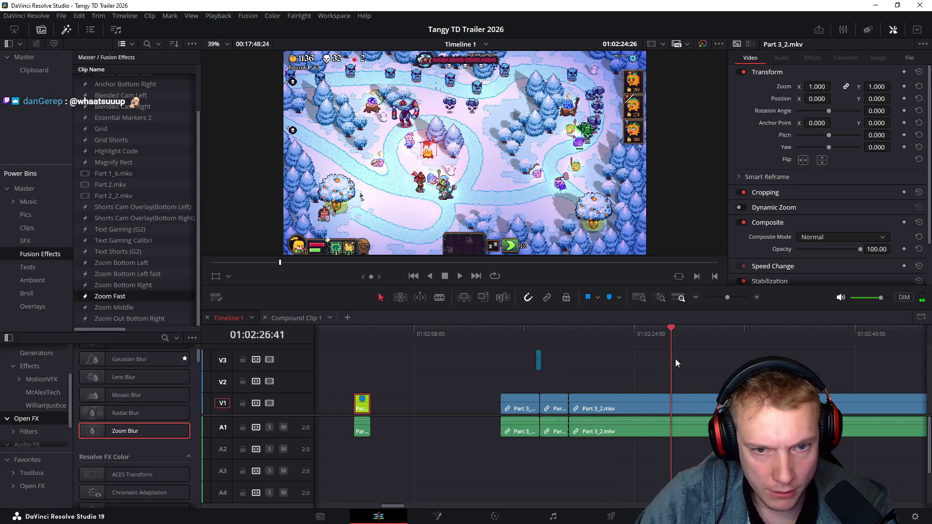
key(space)
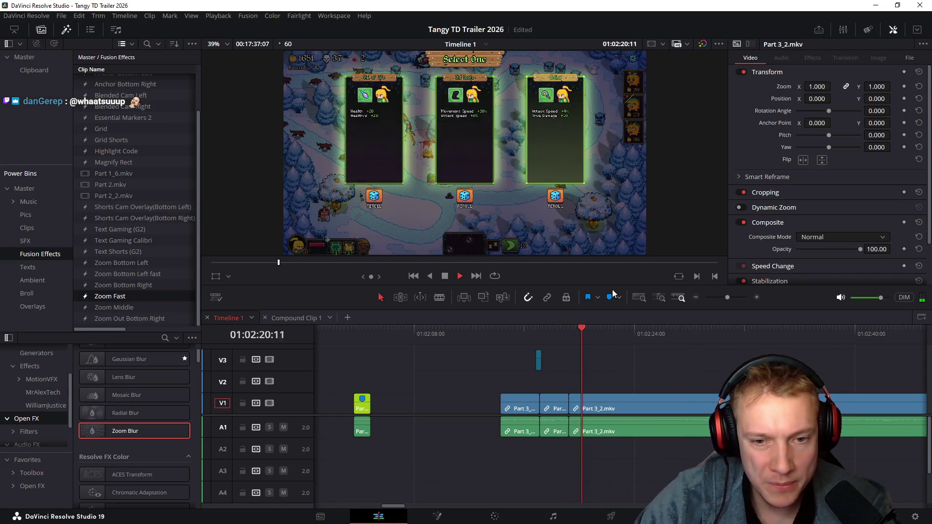
drag(586, 336, 644, 340)
mouse_move(730, 356)
mouse_down()
mouse_move(820, 355)
mouse_move(722, 354)
mouse_move(792, 339)
mouse_move(782, 337)
mouse_up()
key(space)
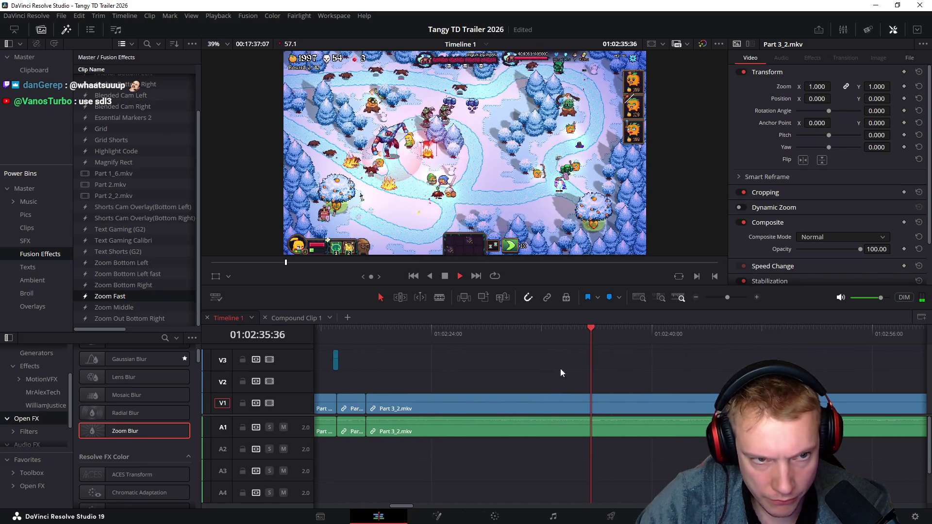
drag(590, 334, 584, 333)
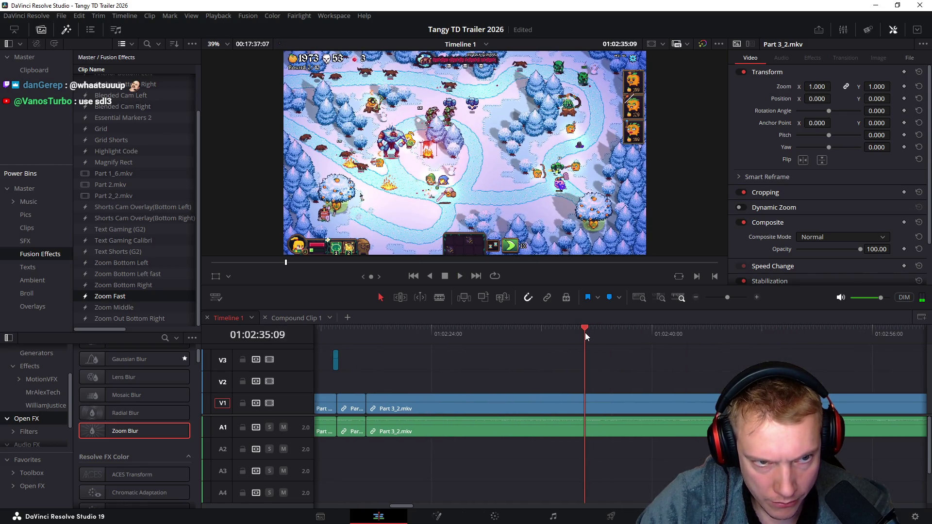
key(Up)
click(473, 337)
key(space)
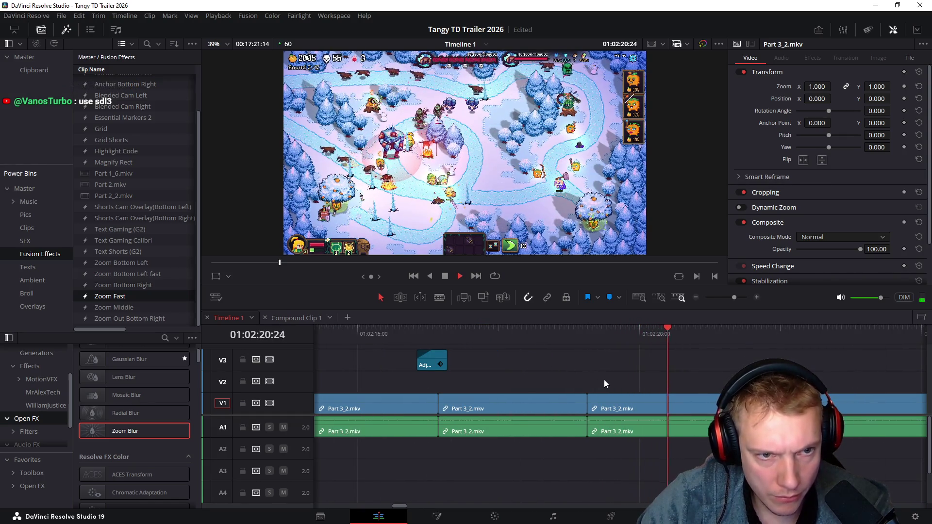
click(519, 340)
drag(552, 334, 565, 331)
scroll(624, 363, left, 3)
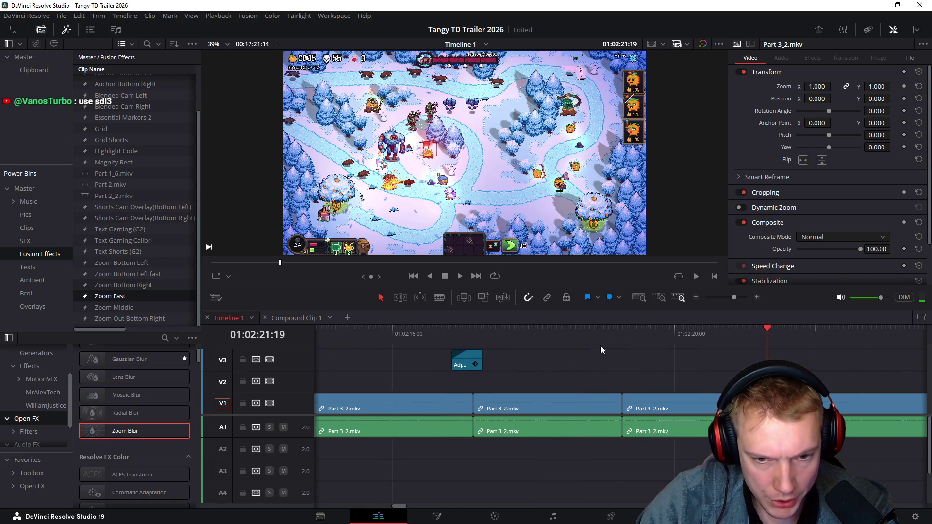
mouse_move(485, 333)
mouse_down()
mouse_move(590, 361)
mouse_move(496, 369)
mouse_move(656, 357)
mouse_up()
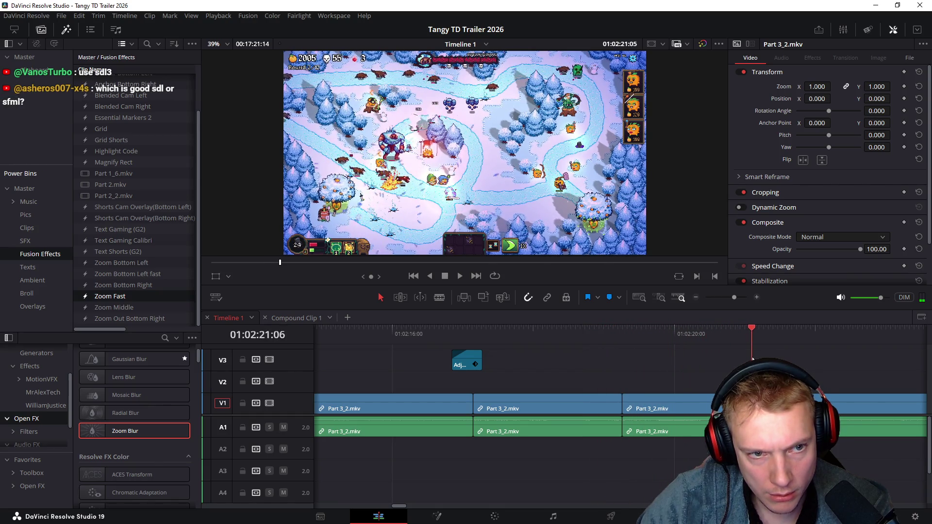
scroll(651, 363, down, 5)
click(427, 335)
mouse_move(427, 335)
mouse_down()
mouse_move(841, 385)
mouse_move(456, 385)
mouse_move(512, 333)
mouse_move(683, 348)
mouse_up()
mouse_move(636, 370)
mouse_down()
mouse_move(464, 336)
mouse_move(756, 358)
mouse_move(555, 343)
mouse_move(632, 340)
mouse_move(620, 343)
mouse_up()
key(Up)
- Split the gameplay at 01:02:24 and ripple-delete the segment before the new cut
mouse_move(498, 333)
mouse_down()
mouse_move(558, 336)
mouse_move(546, 337)
mouse_up()
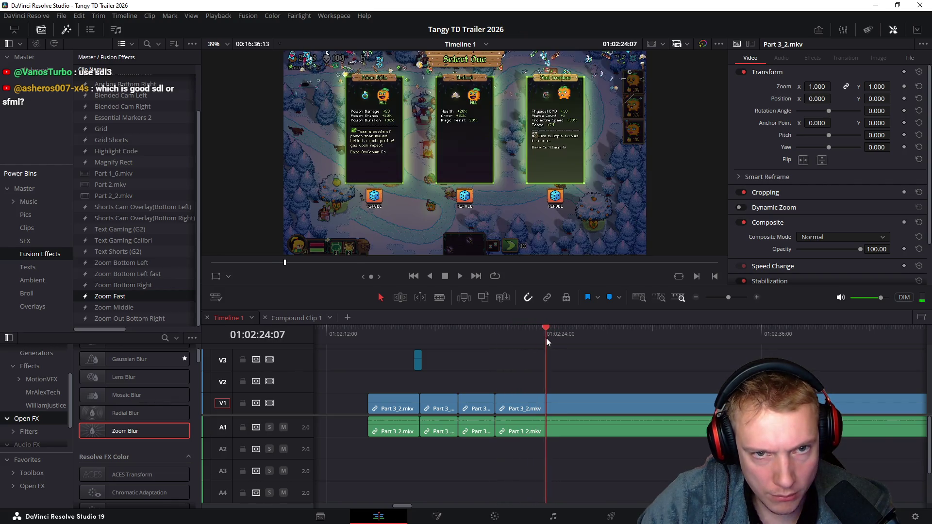
key(ctrl+b)
click(523, 435)
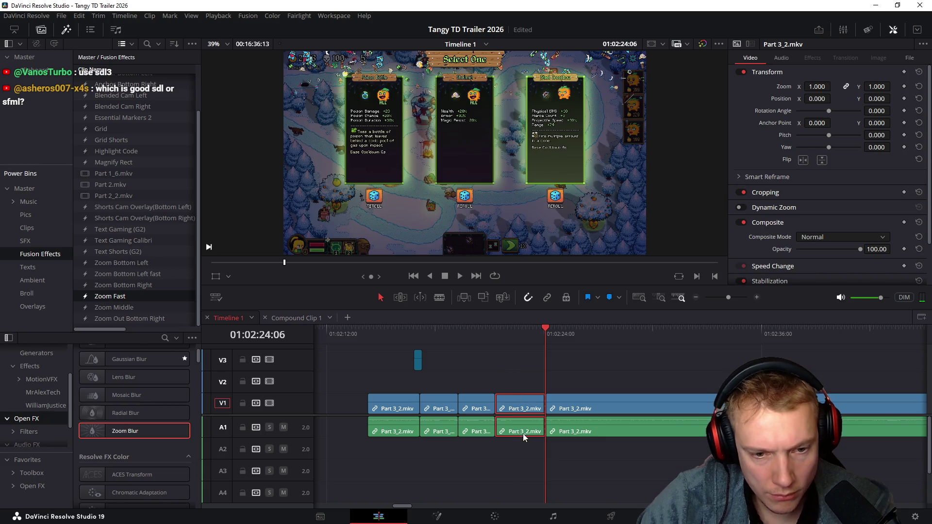
key(Delete)
key(Up)
- Split the gameplay at 01:02:30:44 and select the short piece between the cuts
click(386, 333)
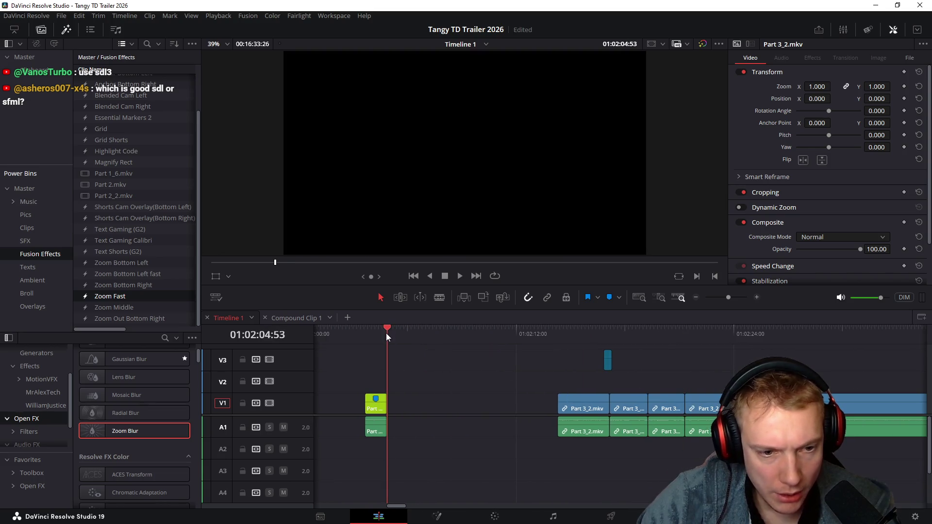
click(438, 353)
scroll(347, 340, right, 5)
mouse_move(346, 342)
mouse_down()
mouse_move(381, 338)
mouse_move(591, 369)
mouse_move(714, 367)
mouse_move(573, 359)
mouse_move(617, 362)
mouse_up()
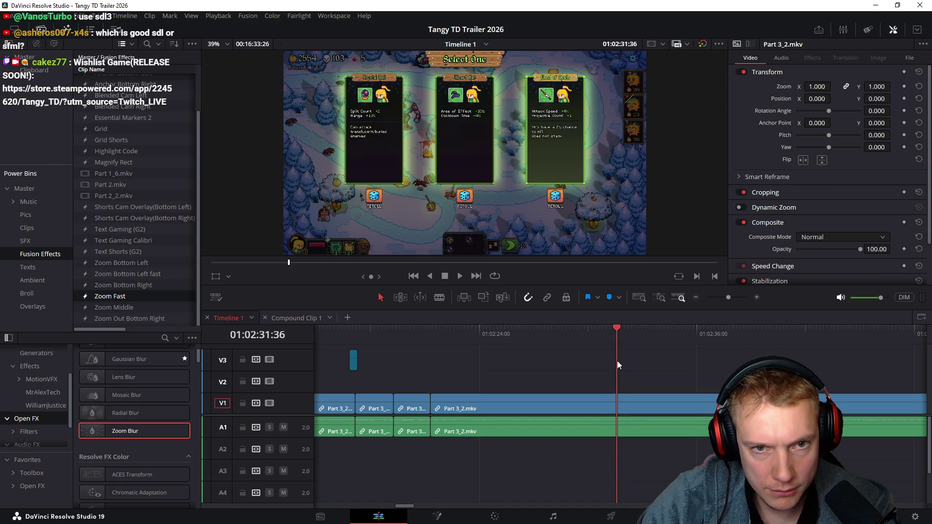
mouse_move(617, 361)
mouse_down()
mouse_move(572, 363)
mouse_move(602, 364)
mouse_move(595, 368)
mouse_up()
key(ctrl+b)
key(ctrl+b)
click(581, 410)
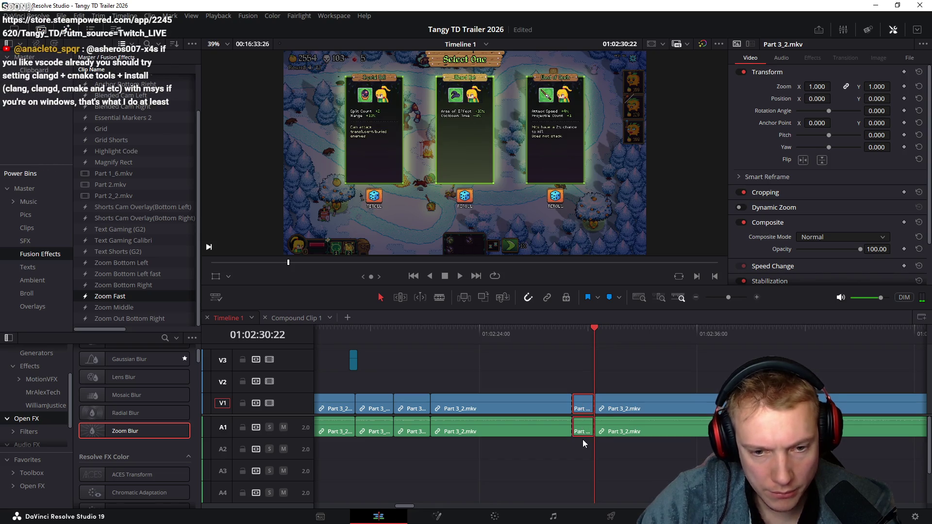
- Shift the Part 3_2.mkv clip near 01:02:04:53 later in time
scroll(485, 372, left, 5)
click(449, 337)
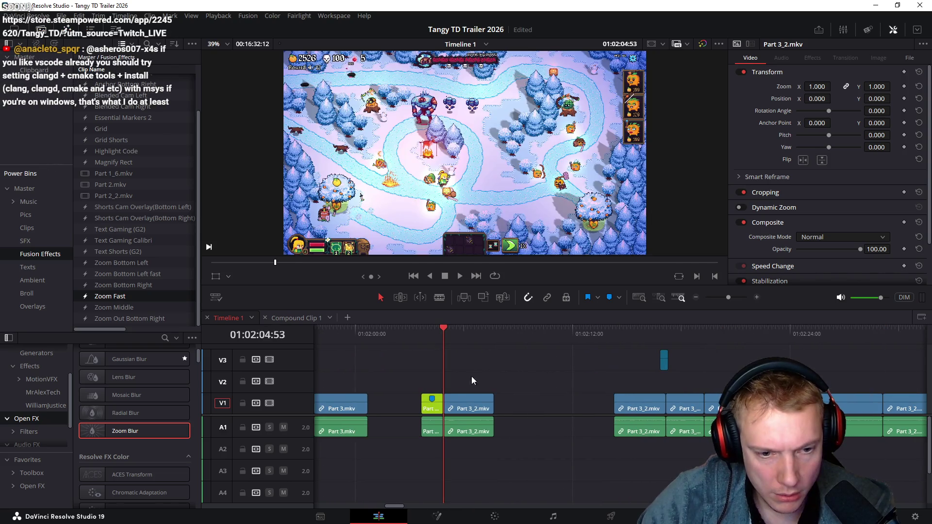
drag(470, 437, 508, 433)
key(Down)
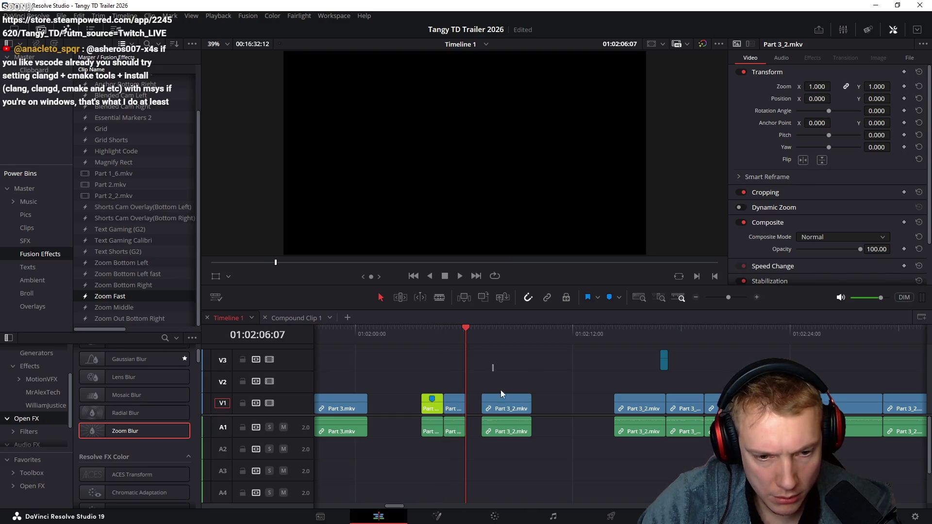
- Ripple-delete the short Part 3_2.mkv clip at 01:02:24 and skim the following footage
scroll(544, 363, right, 4)
mouse_move(471, 335)
mouse_down()
mouse_move(683, 356)
mouse_move(511, 371)
mouse_move(543, 369)
mouse_up()
click(504, 430)
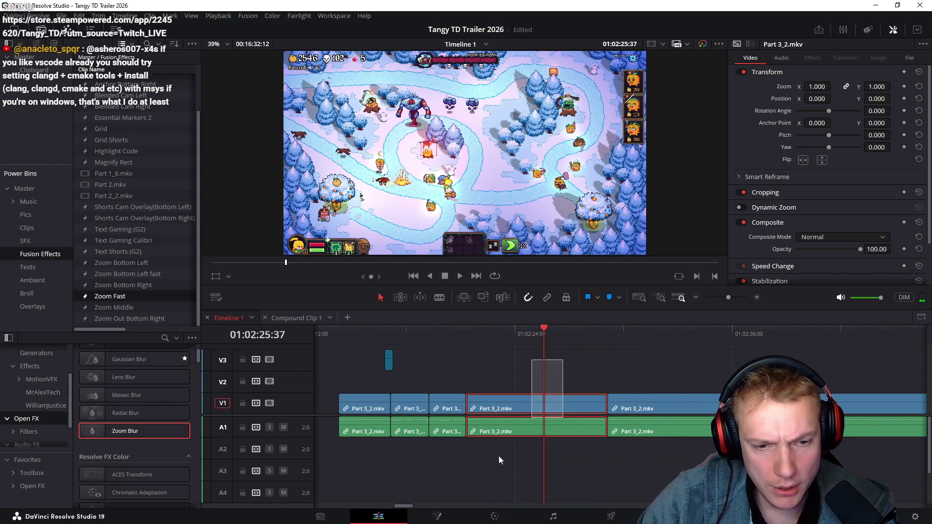
key(Delete)
scroll(528, 353, right, 1)
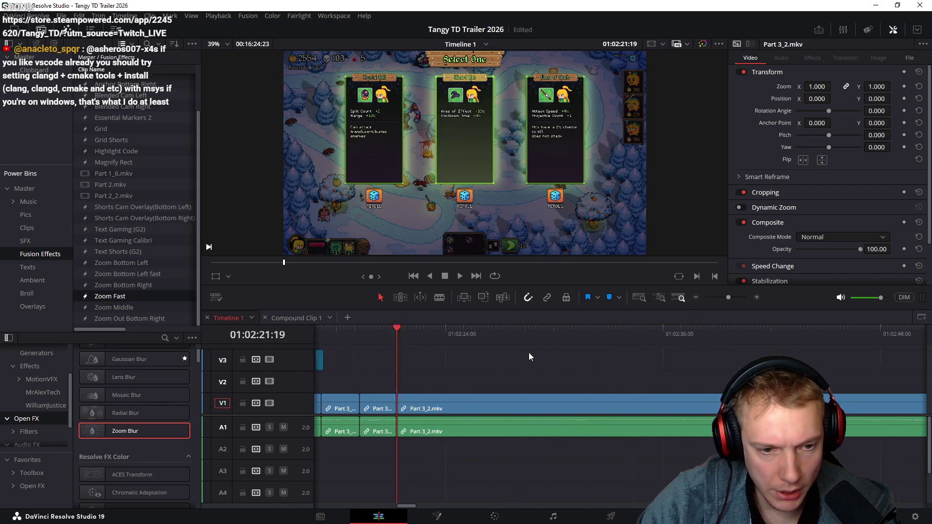
drag(415, 331, 796, 361)
scroll(703, 371, right, 4)
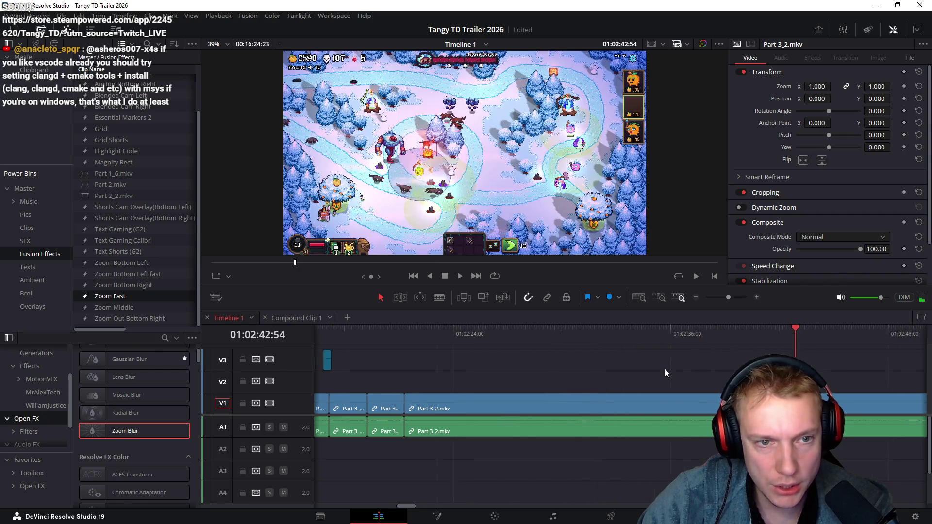
- Skim forward through the Part 3_2.mkv gameplay past the card-select screen
mouse_move(536, 349)
mouse_down()
mouse_move(737, 345)
mouse_move(536, 350)
mouse_move(712, 346)
mouse_up()
scroll(701, 342, right, 4)
click(486, 365)
click(675, 345)
scroll(552, 352, right, 1)
scroll(554, 354, right, 3)
drag(459, 341, 711, 353)
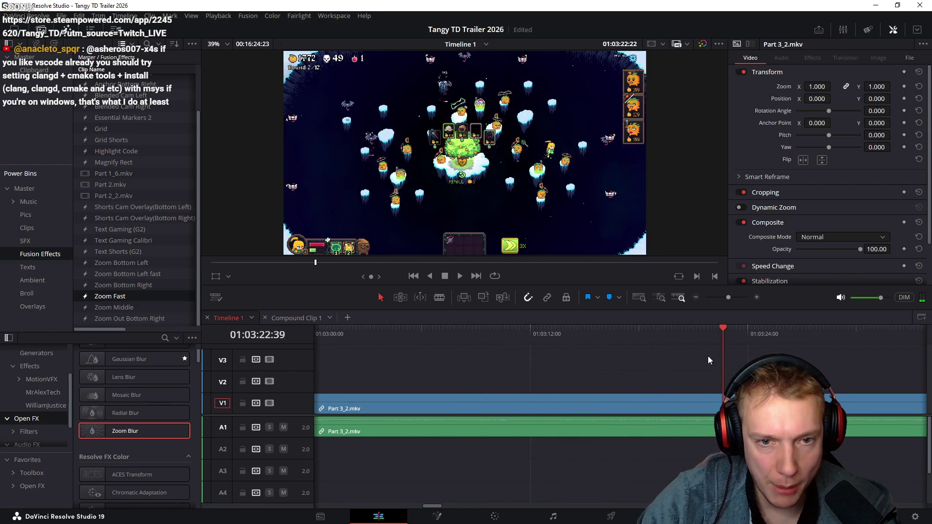
scroll(512, 355, right, 4)
drag(512, 353, 650, 339)
scroll(547, 354, right, 4)
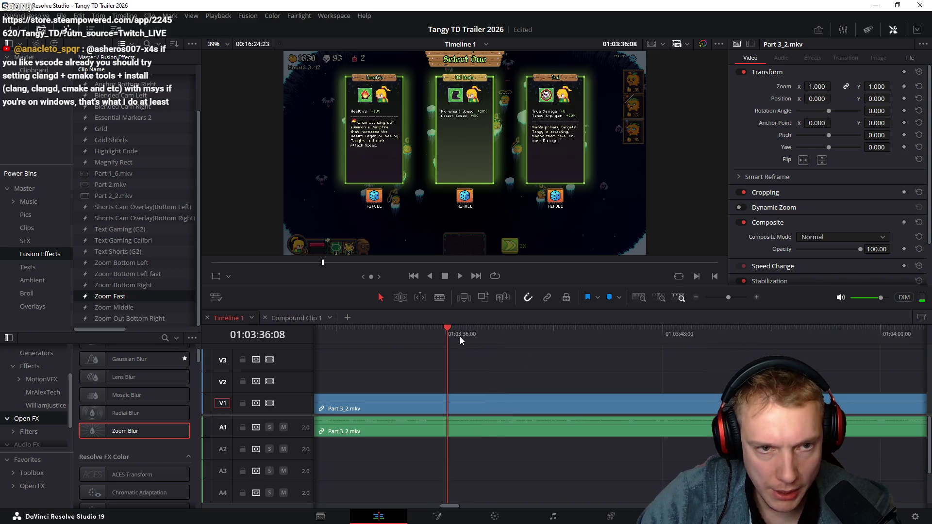
drag(460, 340, 756, 335)
scroll(559, 353, right, 5)
drag(559, 353, 626, 343)
drag(689, 341, 716, 345)
scroll(503, 359, right, 4)
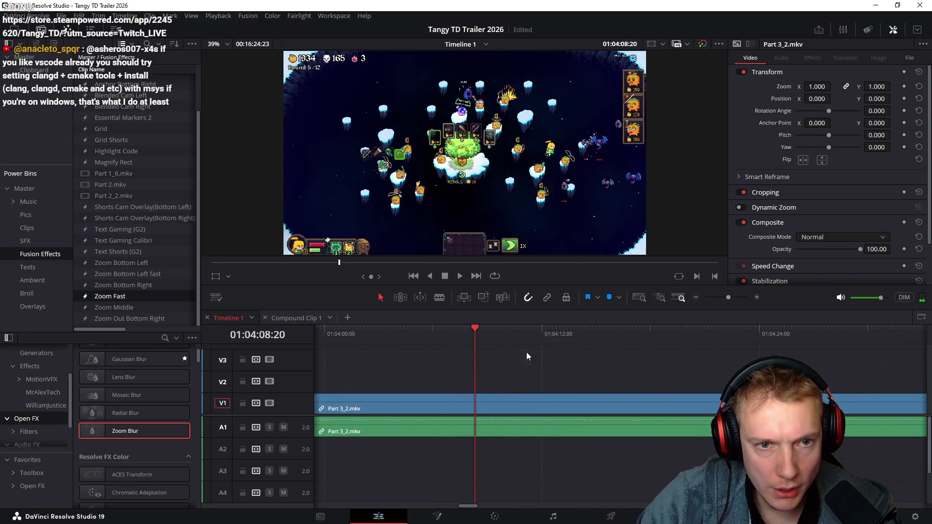
drag(483, 330, 734, 359)
scroll(478, 351, right, 5)
drag(478, 350, 749, 359)
scroll(481, 362, right, 5)
drag(482, 362, 762, 343)
scroll(550, 359, right, 5)
click(525, 335)
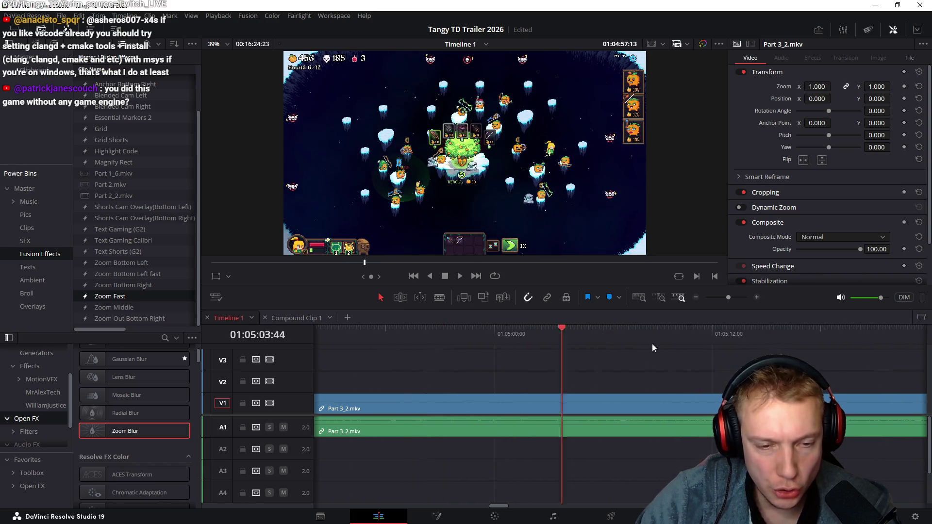
scroll(614, 343, right, 5)
click(441, 337)
drag(464, 337, 726, 339)
scroll(463, 359, right, 4)
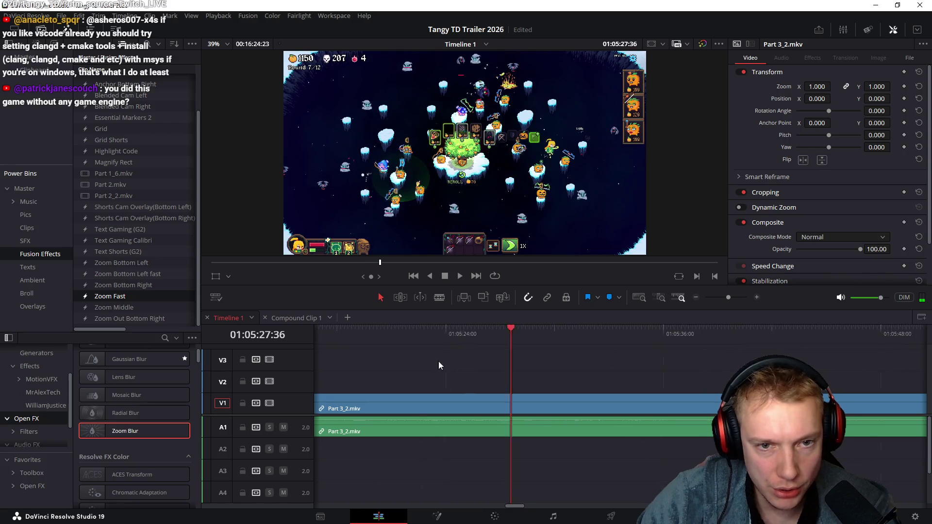
scroll(463, 359, right, 4)
drag(434, 340, 778, 349)
drag(437, 348, 753, 340)
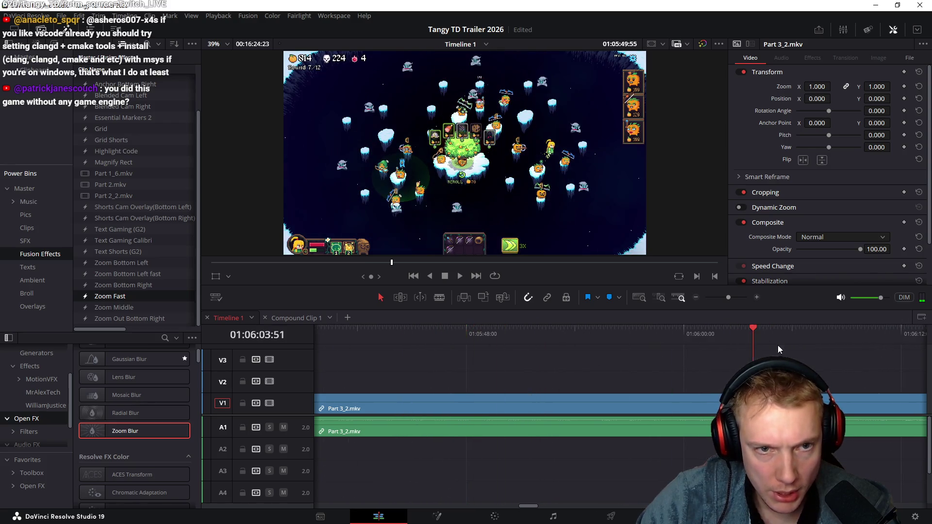
scroll(516, 336, right, 5)
drag(517, 337, 760, 340)
scroll(566, 359, right, 5)
drag(437, 339, 729, 341)
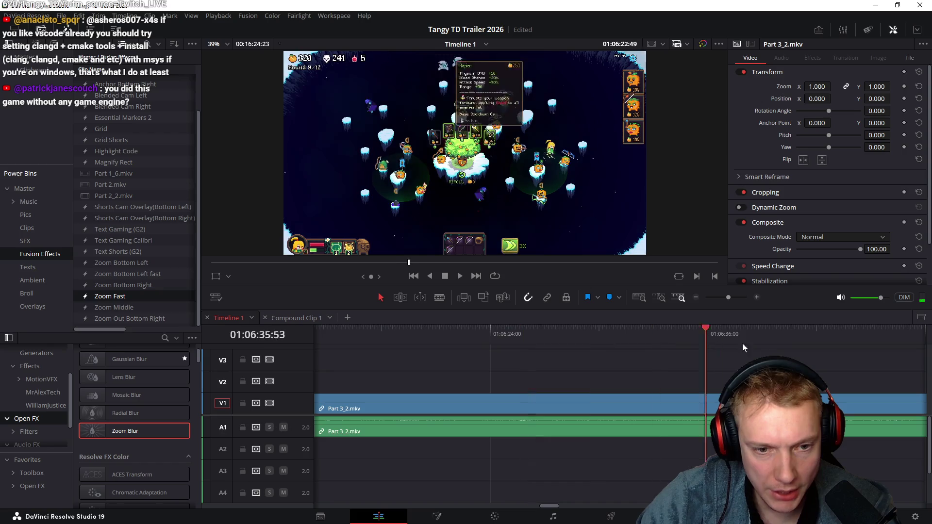
scroll(578, 345, right, 5)
drag(433, 339, 708, 340)
scroll(494, 366, right, 5)
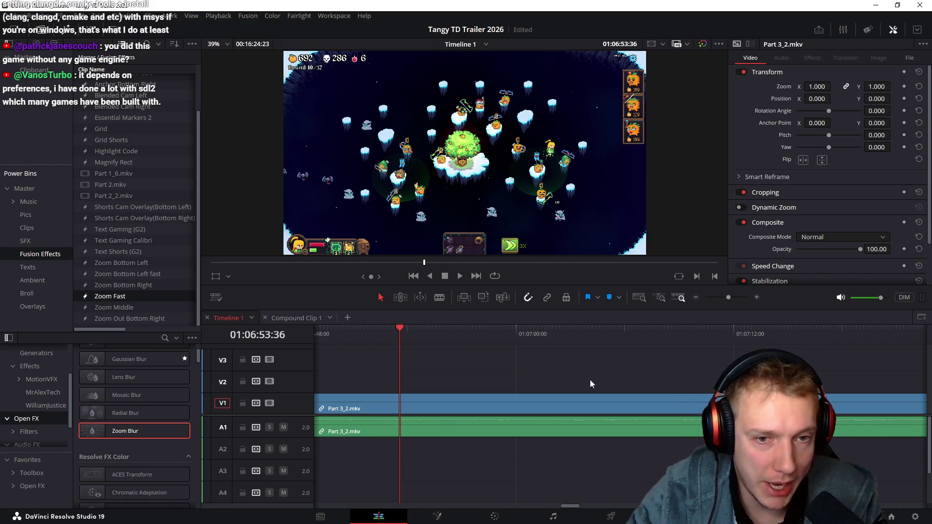
- Scrub further ahead in Timeline 1 to a later gameplay moment
scroll(578, 376, right, 1)
scroll(579, 376, left, 1)
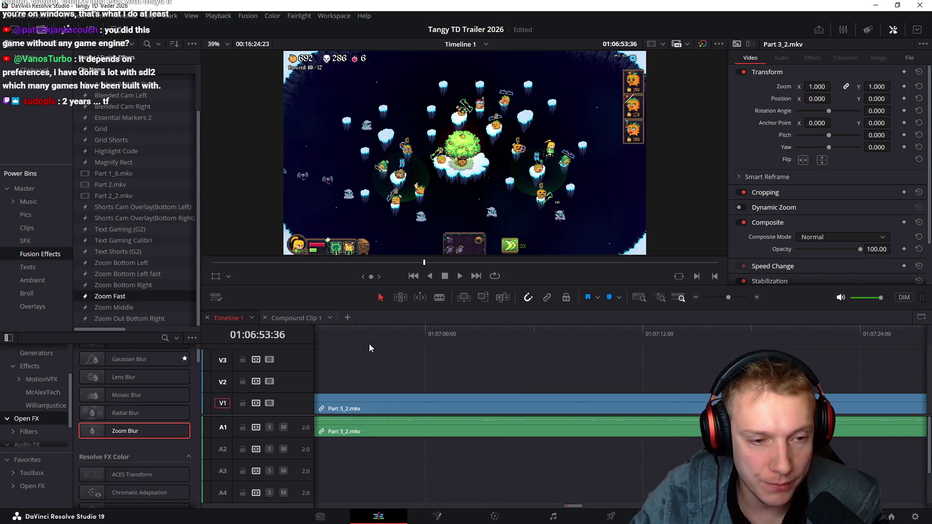
drag(415, 333, 724, 345)
scroll(587, 363, right, 5)
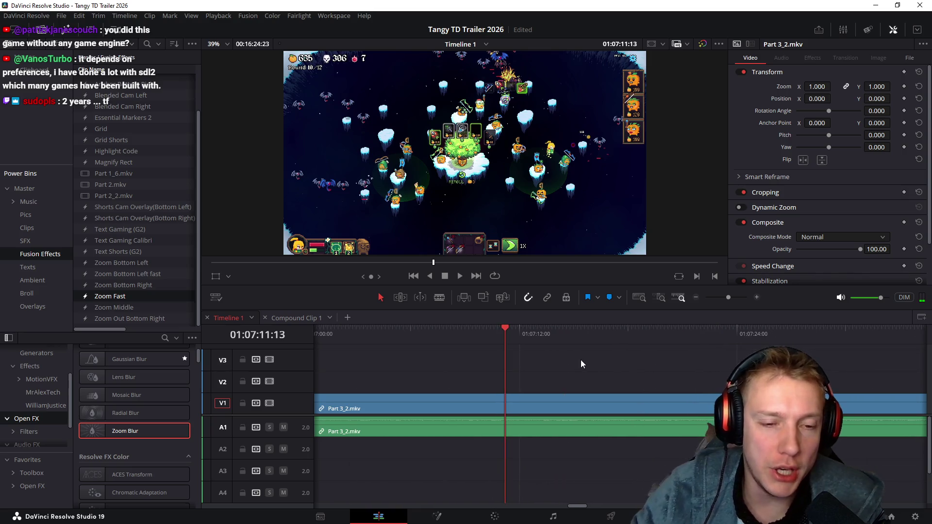
scroll(560, 355, right, 2)
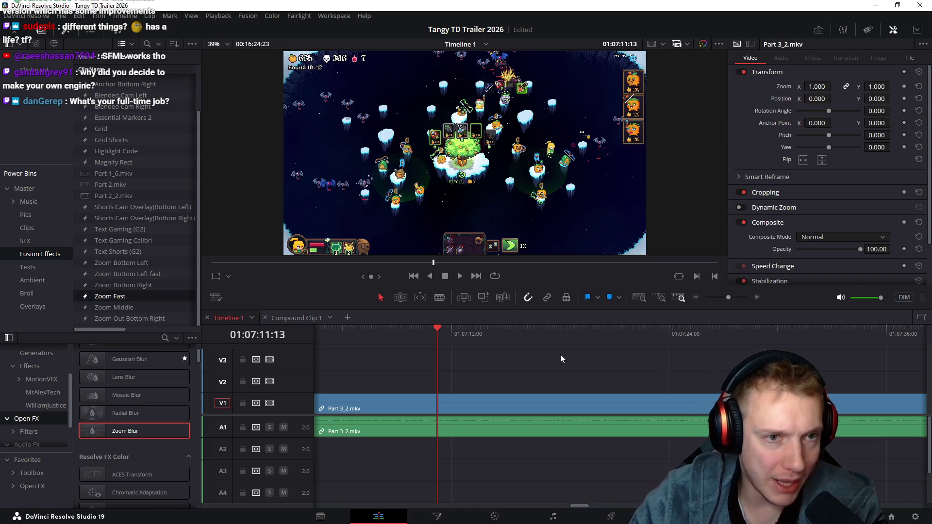
scroll(532, 384, right, 3)
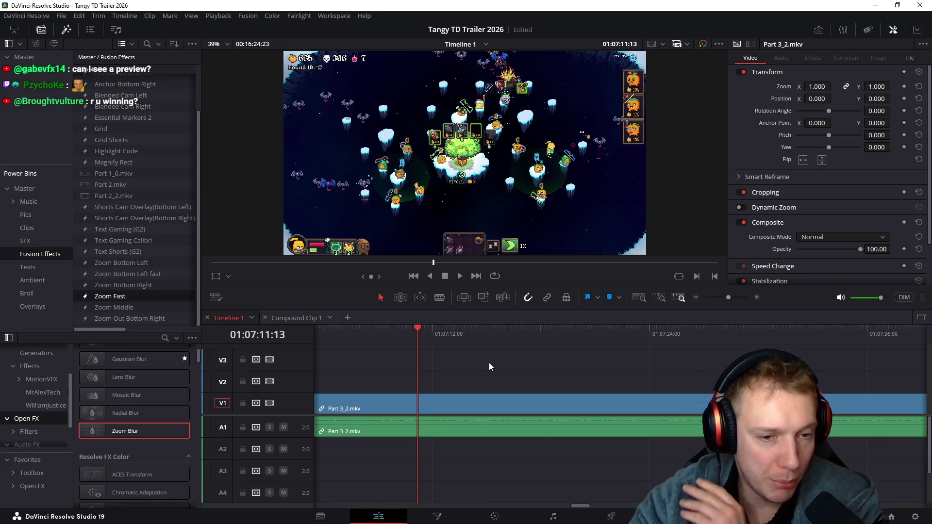
scroll(543, 376, right, 3)
drag(397, 331, 464, 336)
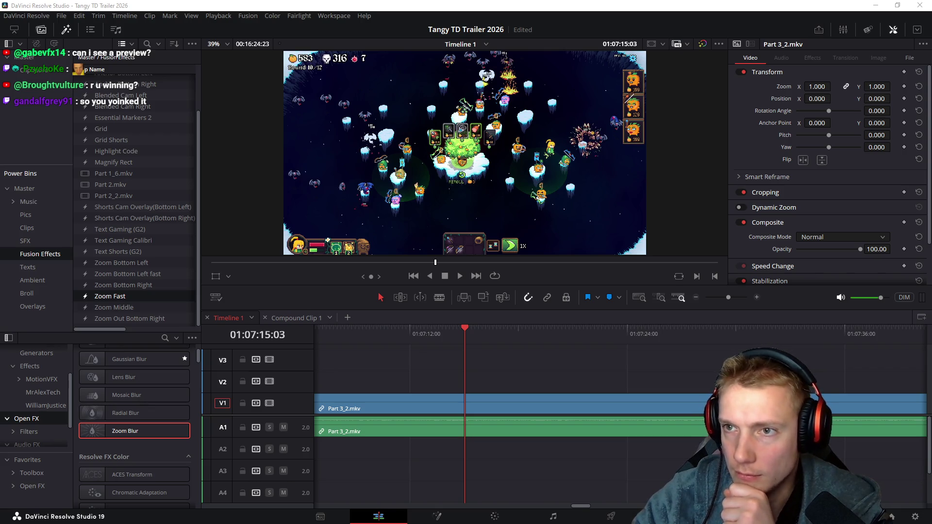
scroll(547, 395, right, 3)
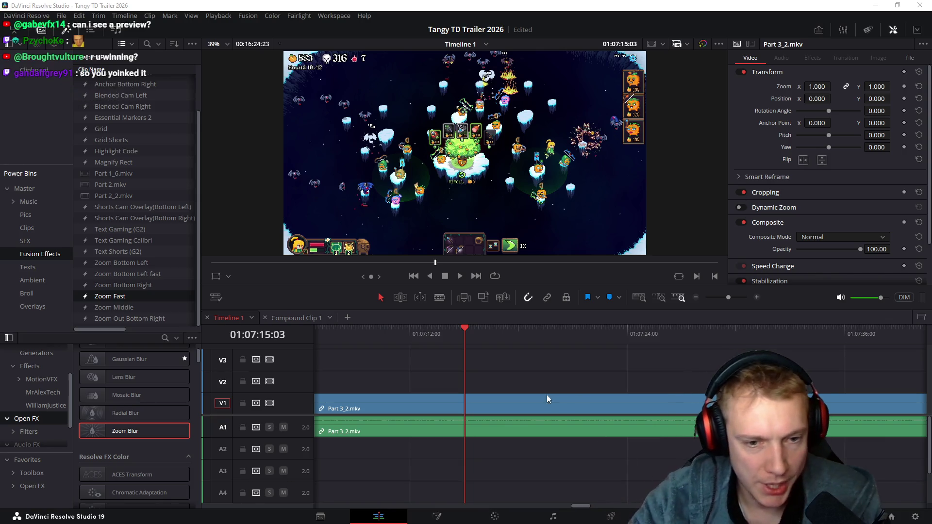
mouse_move(409, 340)
mouse_down()
mouse_move(527, 354)
mouse_move(689, 348)
mouse_up()
- Split the clip at the chosen frame and ripple-delete the roughly five minutes before it
mouse_move(748, 346)
mouse_down()
mouse_move(596, 341)
mouse_move(643, 336)
mouse_move(551, 343)
mouse_up()
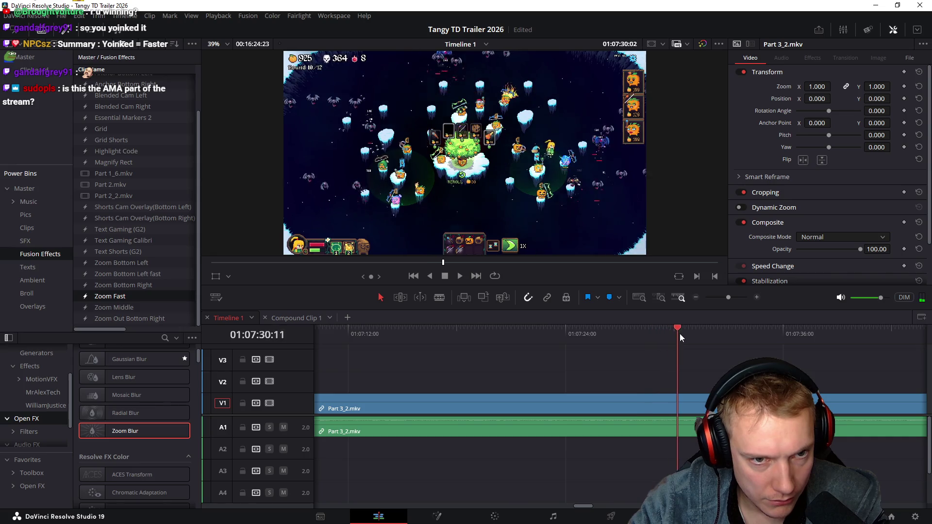
mouse_move(694, 334)
mouse_down()
mouse_move(625, 337)
mouse_move(733, 338)
mouse_move(561, 339)
mouse_move(689, 345)
mouse_move(639, 352)
mouse_move(689, 353)
mouse_up()
key(ctrl+b)
key(ctrl+b)
key(ctrl+b)
drag(614, 381, 578, 437)
key(Delete)
- Skim through the footage after the cut to check it closes the gap
mouse_move(483, 339)
mouse_down()
mouse_move(723, 350)
mouse_move(568, 336)
mouse_move(707, 334)
mouse_move(807, 372)
mouse_up()
mouse_move(543, 359)
mouse_down()
mouse_move(616, 330)
mouse_move(767, 334)
mouse_up()
mouse_move(488, 339)
mouse_down()
mouse_move(755, 333)
mouse_move(440, 352)
mouse_move(521, 337)
mouse_move(630, 334)
mouse_up()
mouse_move(457, 342)
mouse_down()
mouse_move(640, 332)
mouse_move(557, 375)
mouse_move(523, 348)
mouse_move(733, 340)
mouse_move(494, 330)
mouse_move(663, 365)
mouse_move(445, 347)
mouse_move(605, 337)
mouse_move(614, 354)
mouse_move(487, 335)
mouse_move(645, 392)
mouse_move(519, 377)
mouse_up()
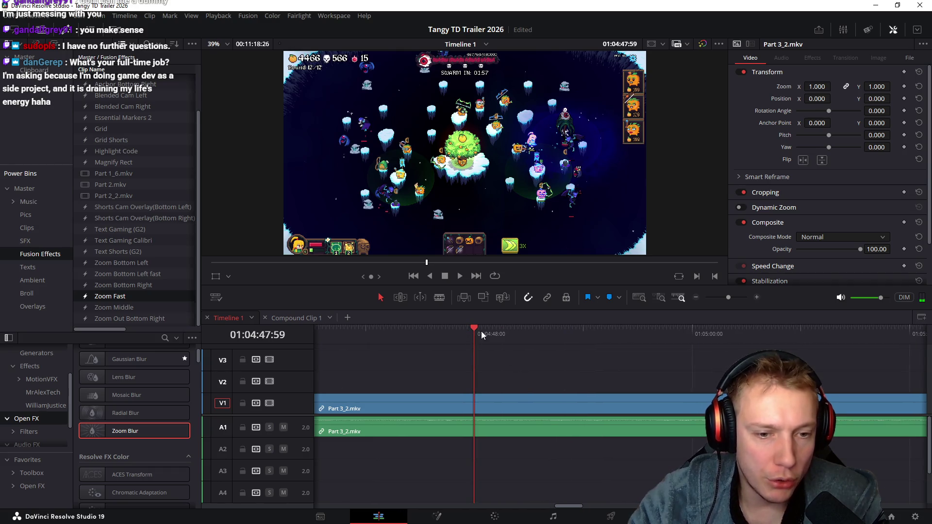
click(647, 337)
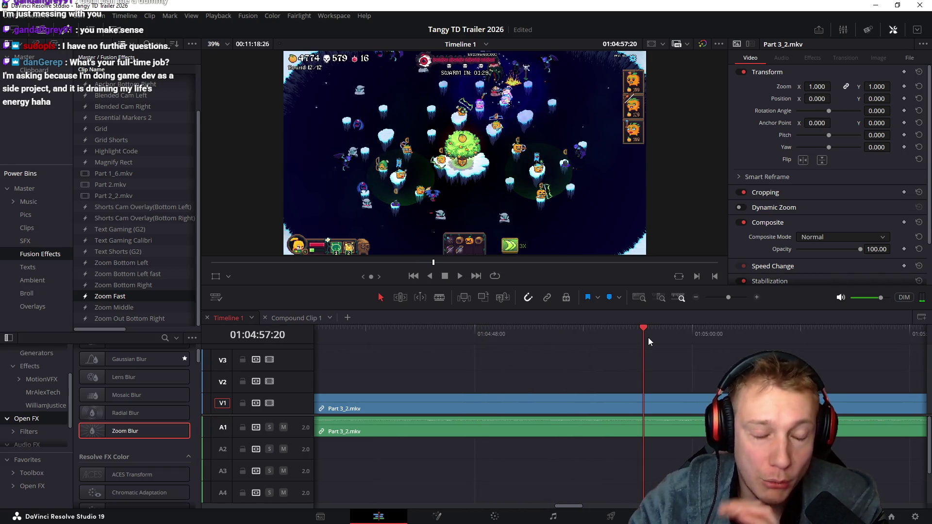
scroll(612, 357, right, 3)
mouse_move(523, 329)
mouse_down()
mouse_move(642, 346)
mouse_move(685, 335)
mouse_up()
scroll(556, 332, right, 3)
drag(556, 332, 640, 329)
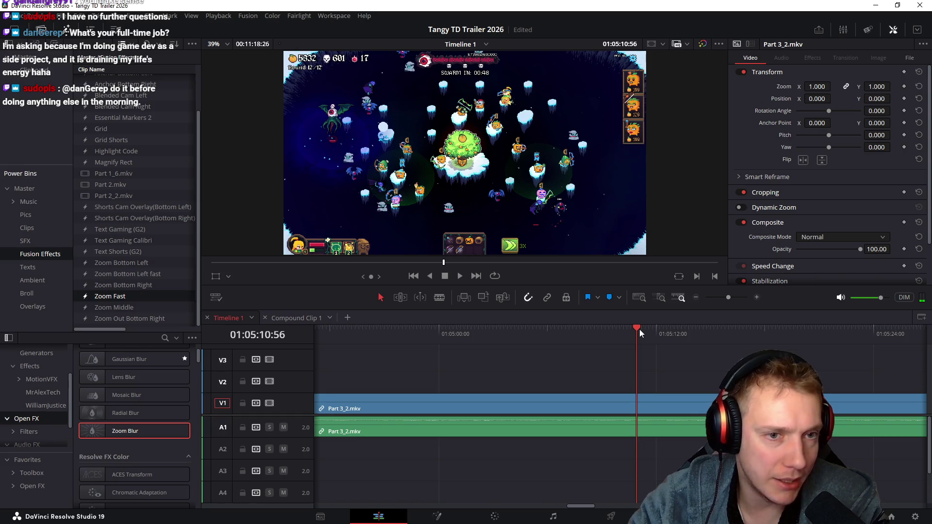
scroll(553, 363, right, 4)
drag(489, 330, 720, 334)
scroll(504, 366, right, 6)
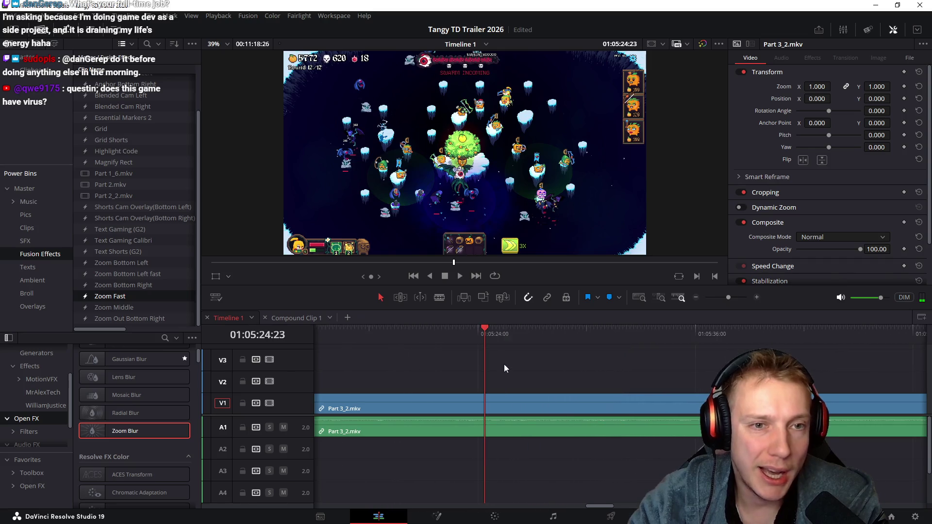
mouse_move(491, 324)
mouse_down()
mouse_move(533, 334)
mouse_move(657, 327)
mouse_move(539, 320)
mouse_move(587, 313)
mouse_move(706, 316)
mouse_move(665, 309)
mouse_move(616, 320)
mouse_move(667, 333)
mouse_move(659, 336)
mouse_up()
- Play back from about 01:02:24, then split Timeline 1 near 01:02:28 and remove the unwanted piece
key(space)
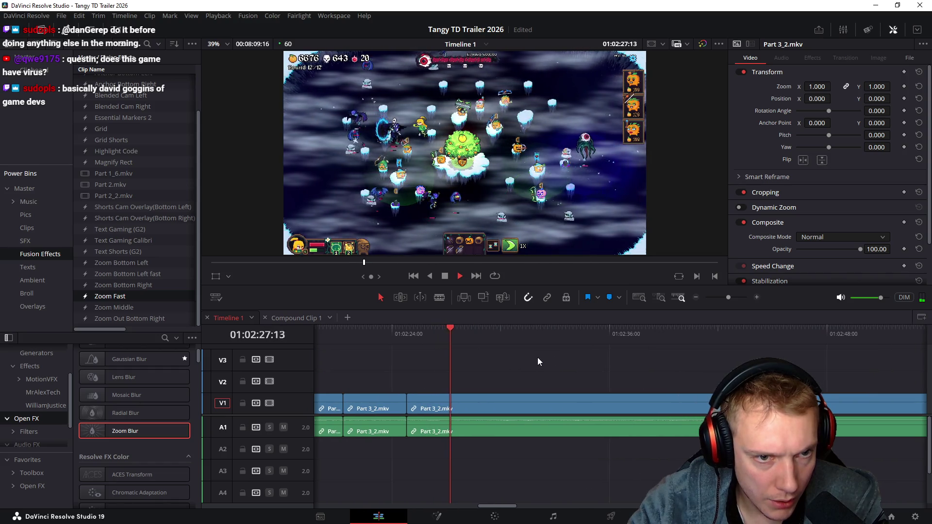
click(424, 334)
drag(425, 333, 786, 344)
key(ctrl+b)
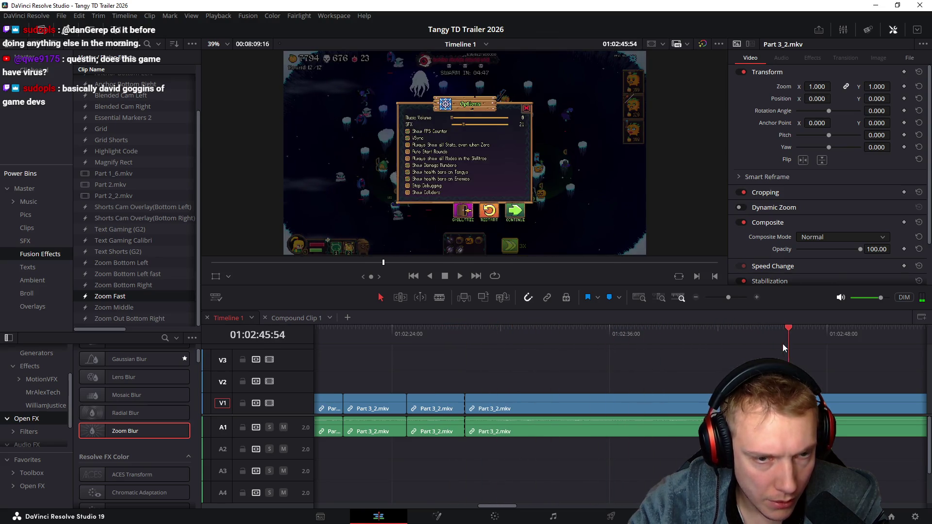
scroll(566, 369, down, 2)
scroll(537, 362, right, 4)
mouse_move(434, 344)
mouse_down()
mouse_move(728, 359)
mouse_move(613, 369)
mouse_move(663, 366)
mouse_up()
- Zoom in and replay the edit to check the snowy level cuts into the castle level
key(ctrl+equal)
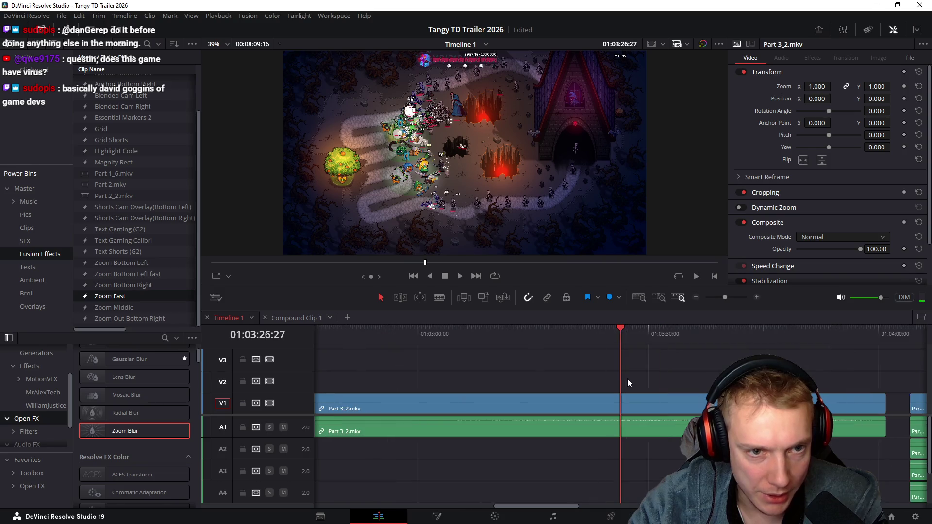
key(Up)
key(space)
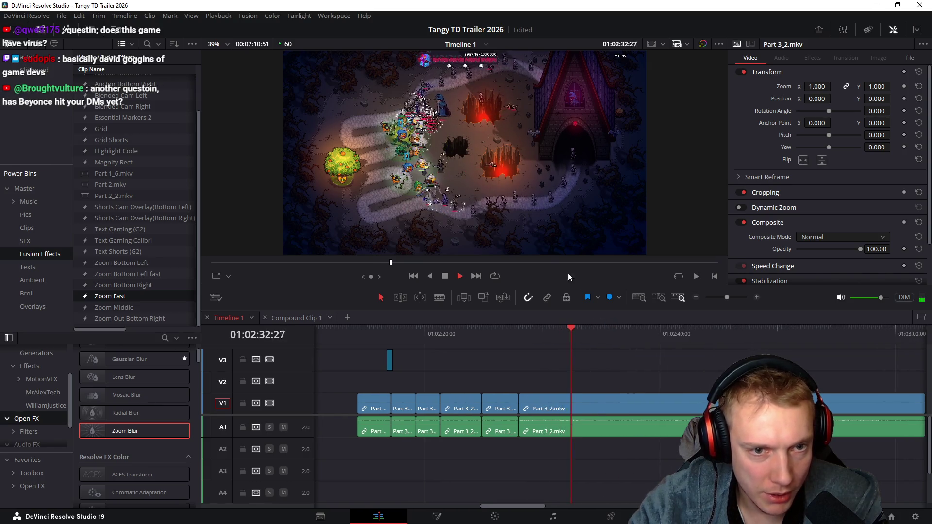
mouse_move(579, 326)
mouse_down()
mouse_move(523, 332)
mouse_move(667, 359)
mouse_move(598, 363)
mouse_move(645, 339)
mouse_move(422, 346)
mouse_up()
key(space)
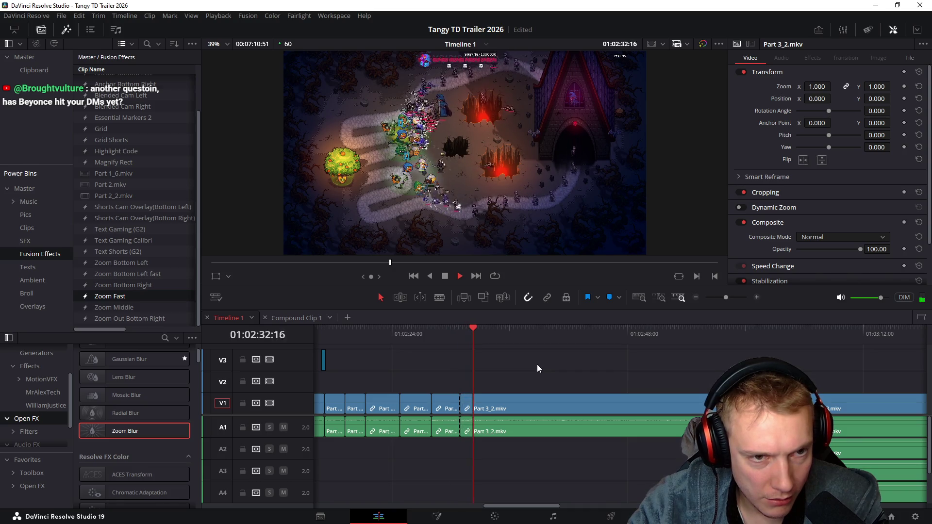
key(space)
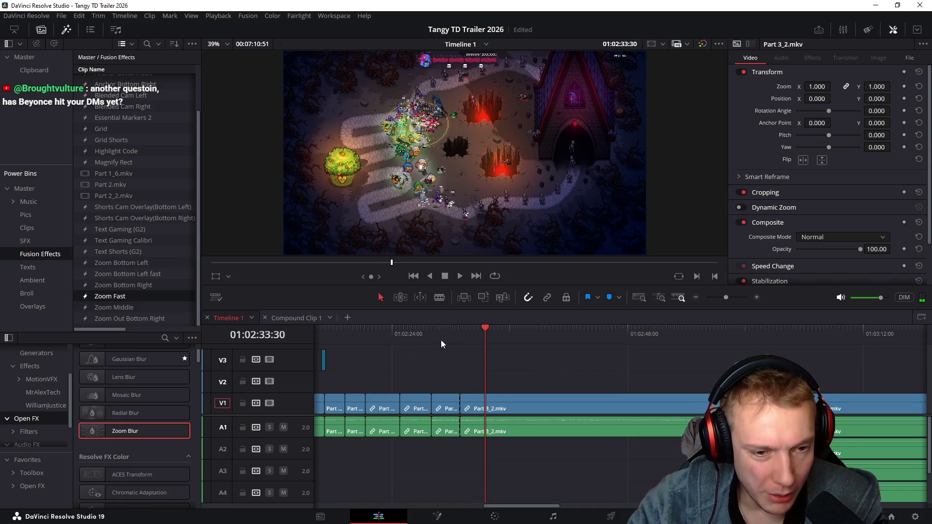
click(441, 334)
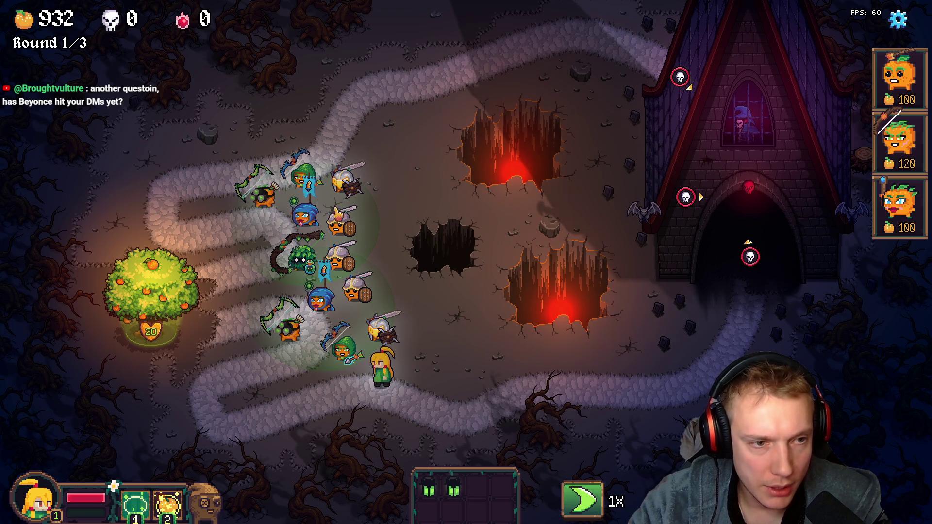
- Select the archer tower and view its Compound Bow upgrade tooltip
click(263, 200)
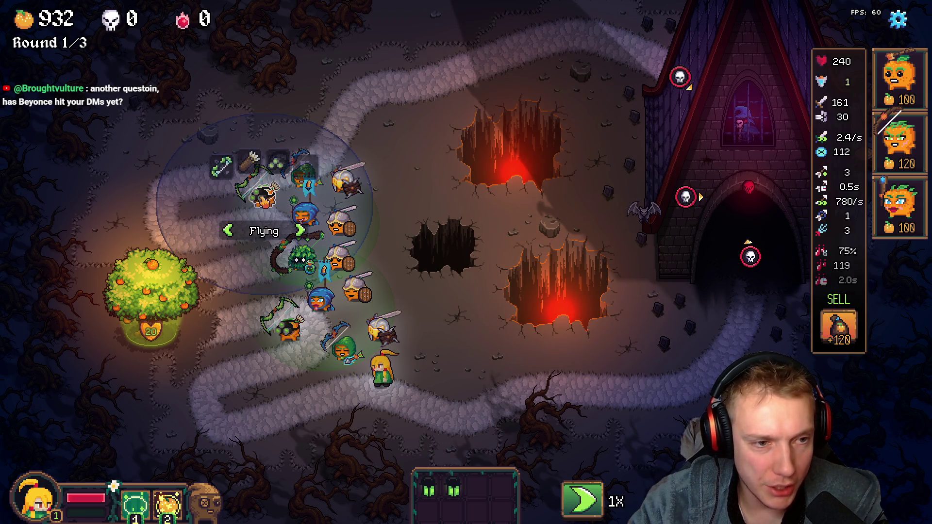
mouse_move(226, 171)
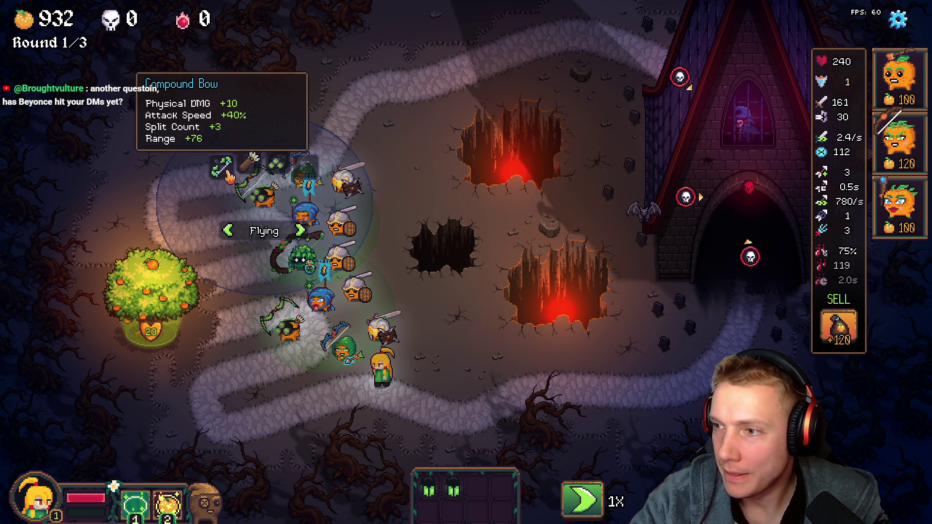
key(alt+Tab)
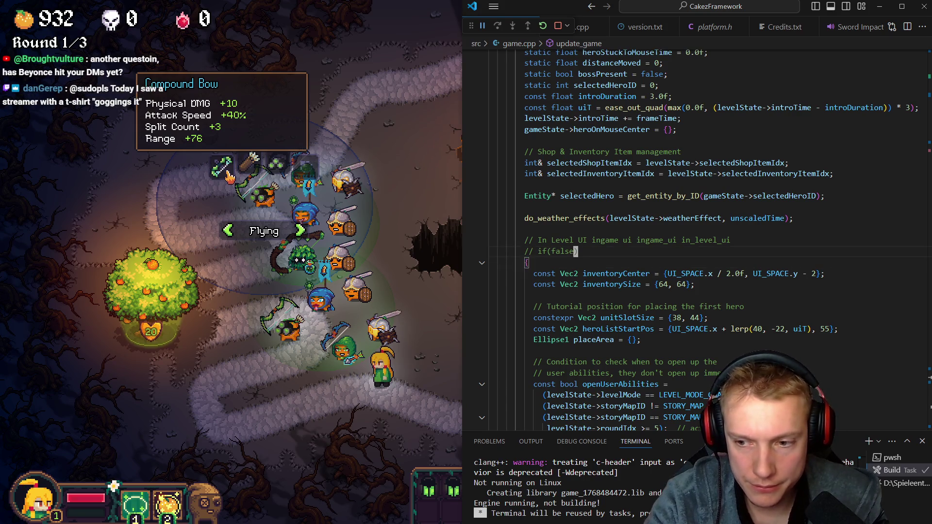
- Search game.cpp for COMPOUND and go to the ITEM_COMPOUND_BOW definition block
key(F3)
key(F3)
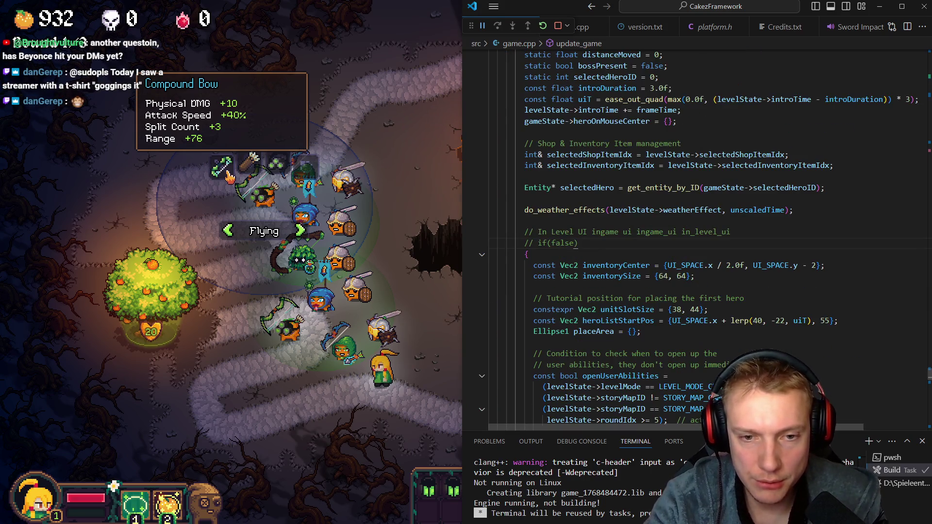
key(F3)
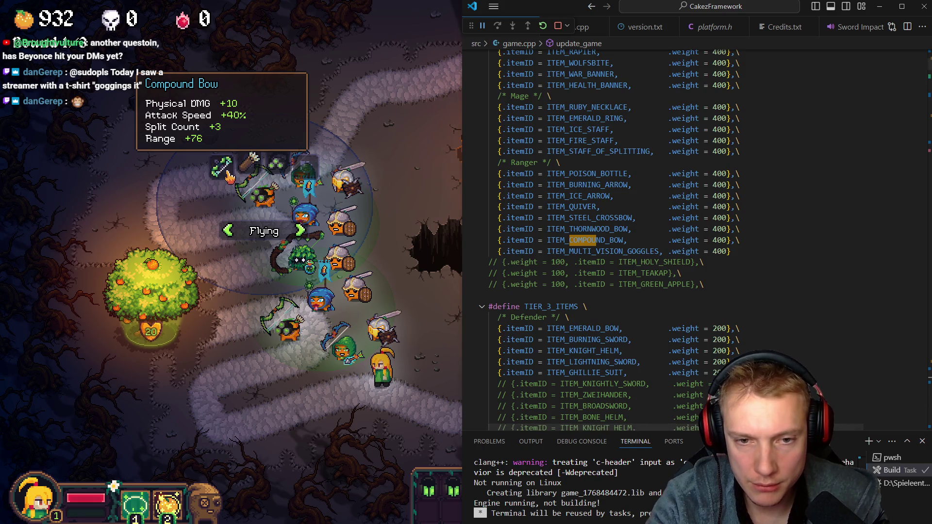
key(alt+Left)
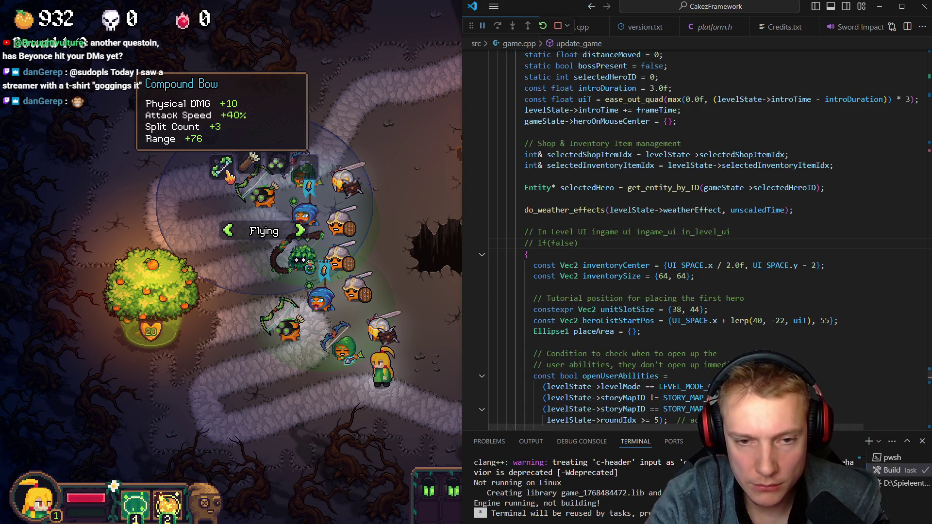
key(F3)
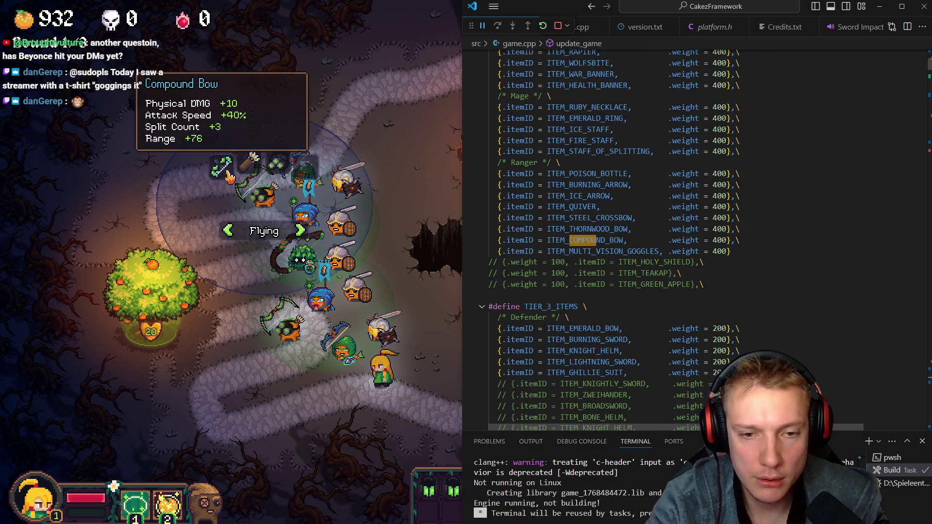
key(F3)
key(Left)
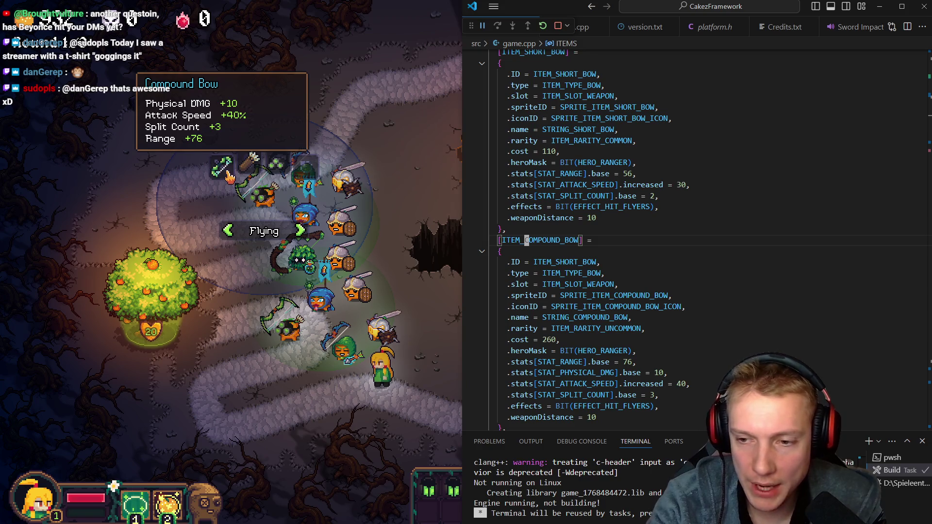
key(Down)
key(Down)
key(Down)
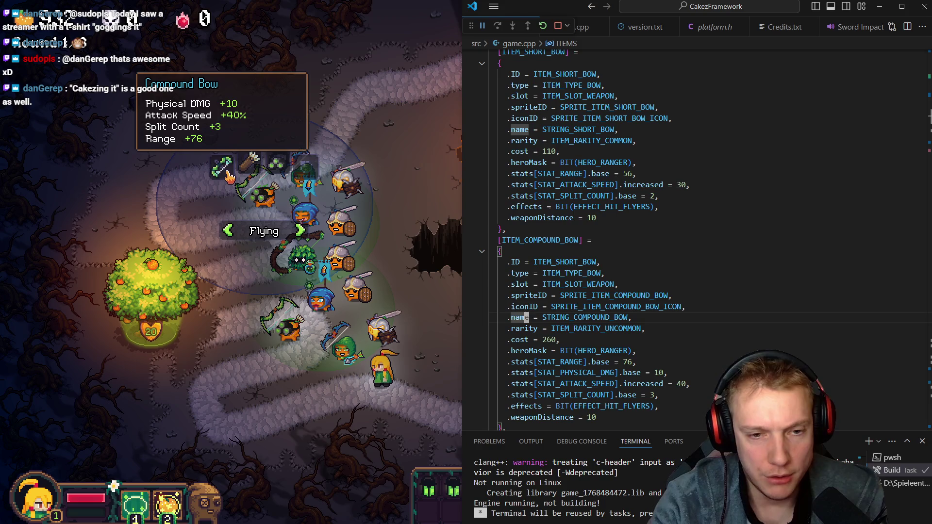
- Add .abilityID = ABILITY_ARROW_RAIN to the Compound Bow, rebuild, and run the game full screen
click(513, 273)
key(shift+End)
text(a)
key(Tab)
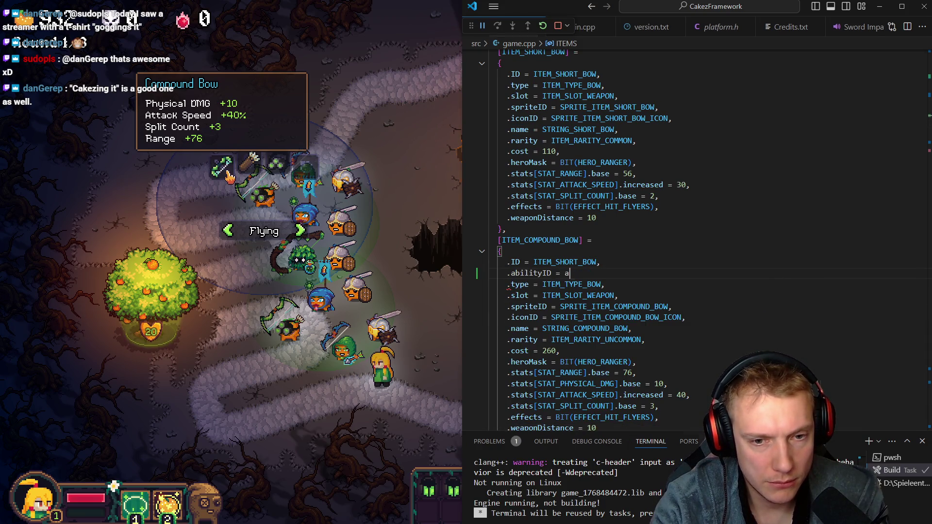
text(bility_ar)
key(Tab)
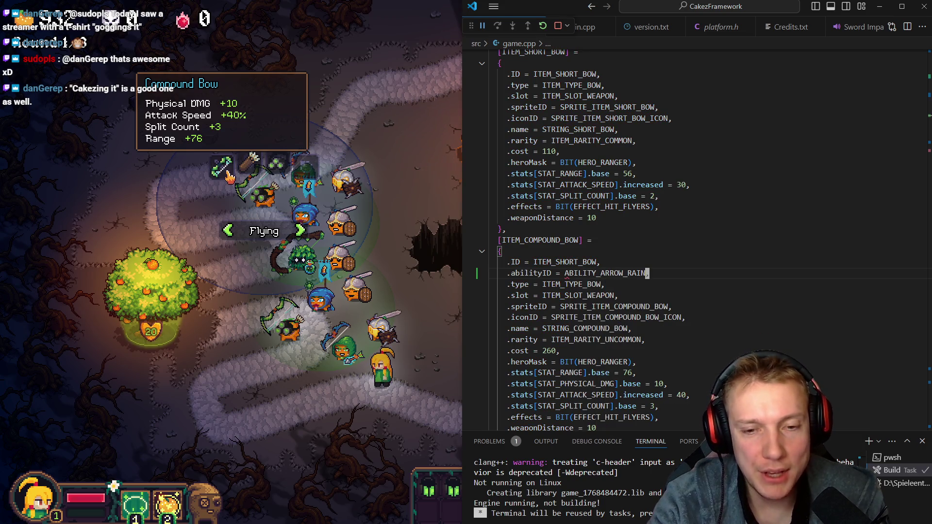
key(ctrl+shift+b)
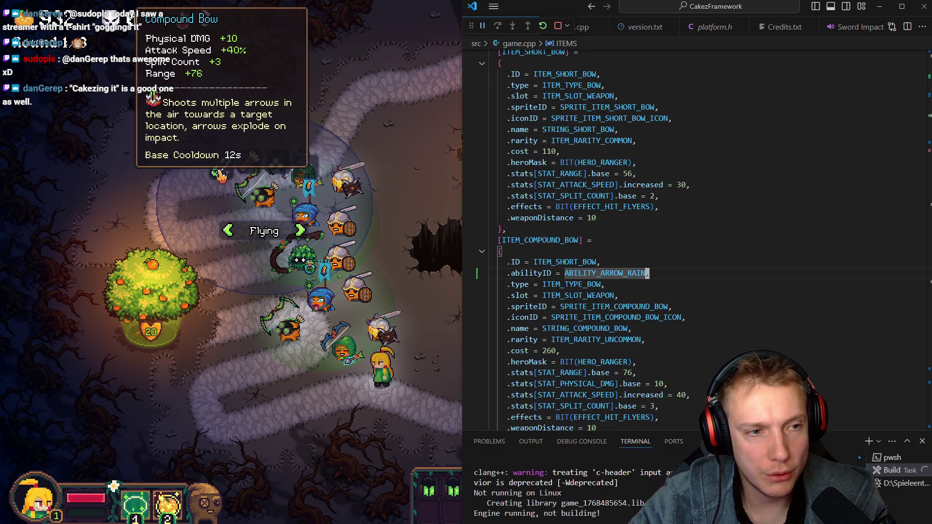
key(F11)
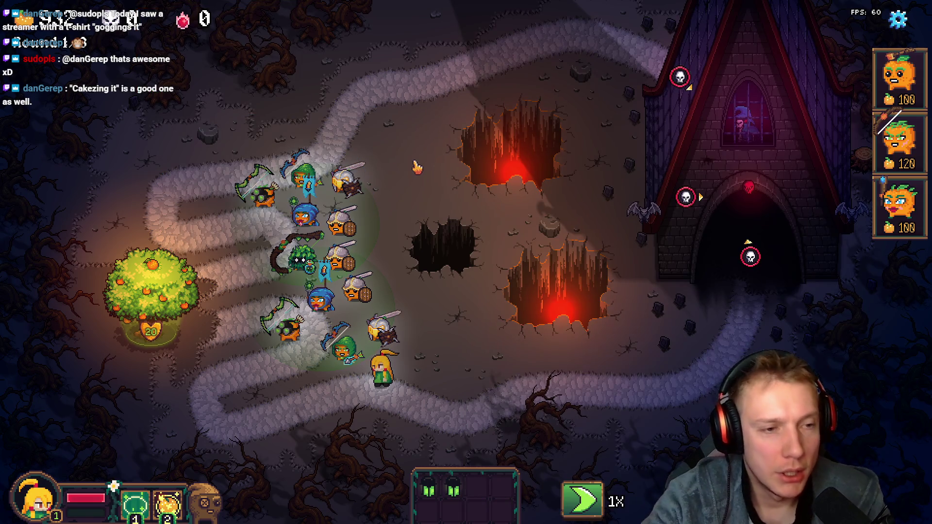
- Open the debug console and run toggle_item_list to show every item
click(250, 194)
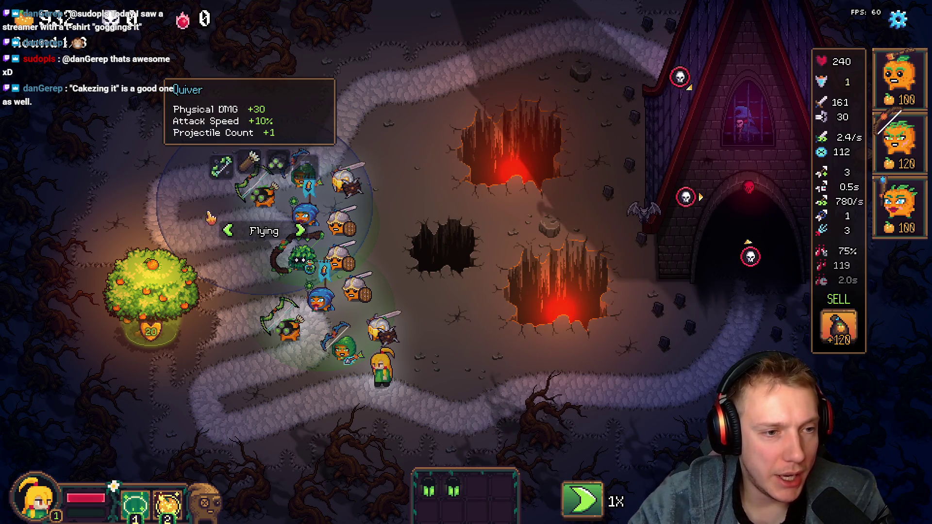
click(151, 288)
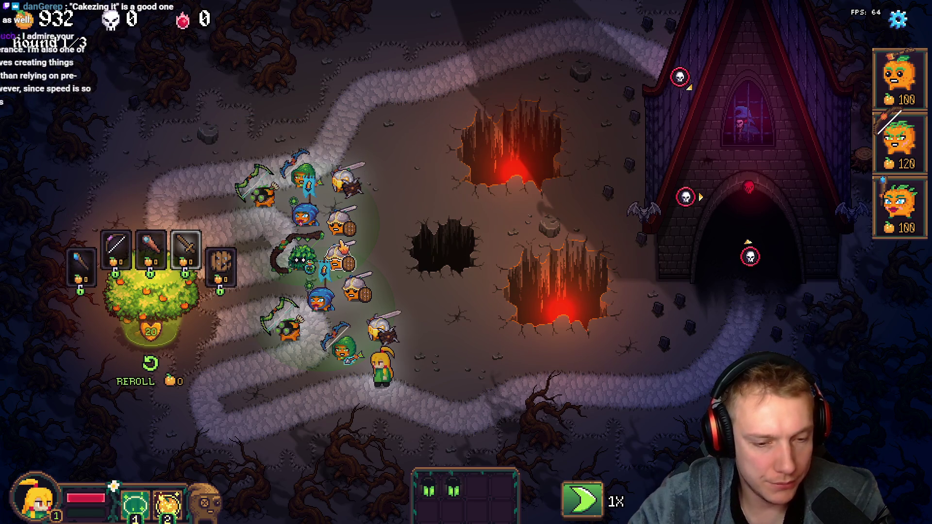
key(grave)
text(toggle_item_list)
key(Return)
key(grave)
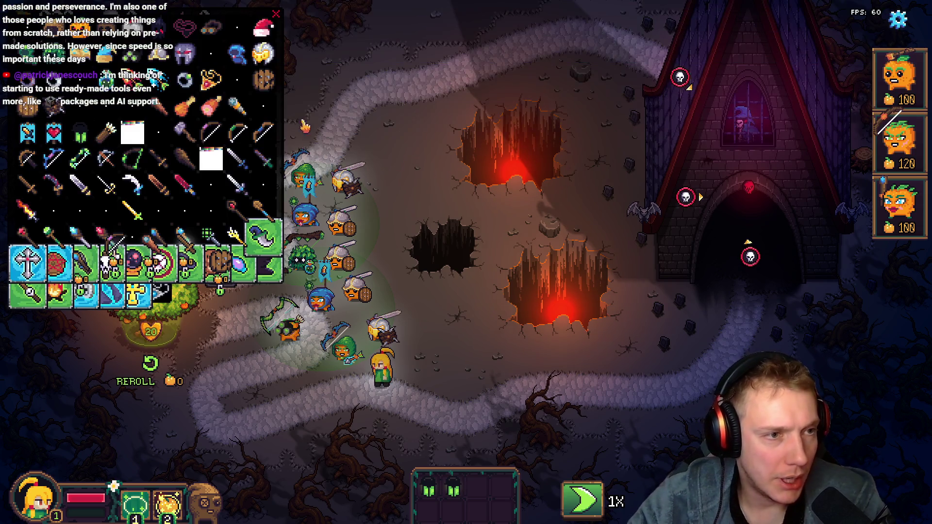
- Spawn fire-arrow items and drag them onto the archer pumpkins and back to inventory
click(139, 82)
click(138, 82)
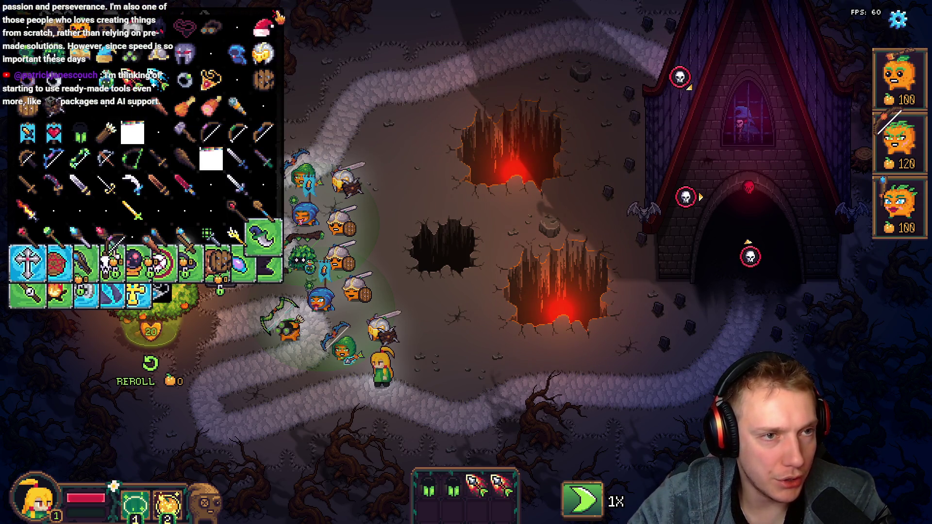
drag(480, 490, 243, 199)
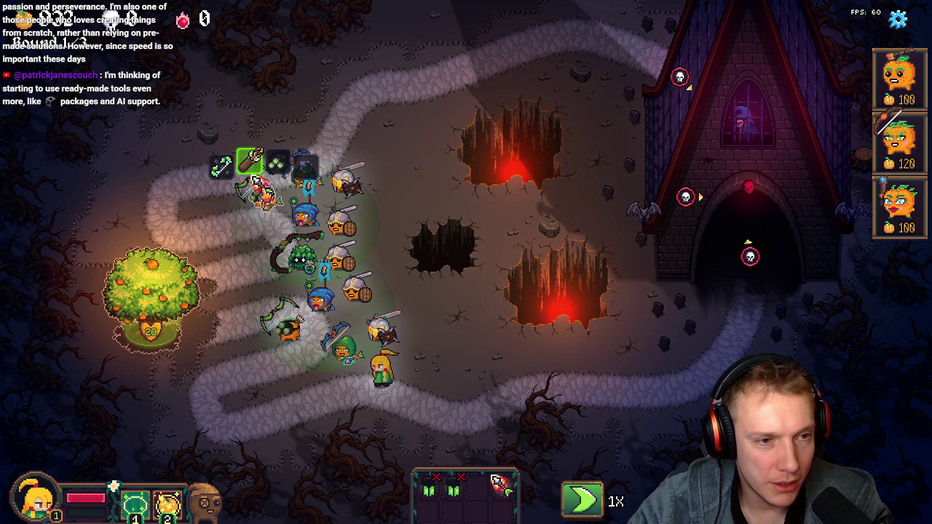
mouse_move(500, 486)
mouse_down()
mouse_move(446, 415)
mouse_move(323, 335)
mouse_up()
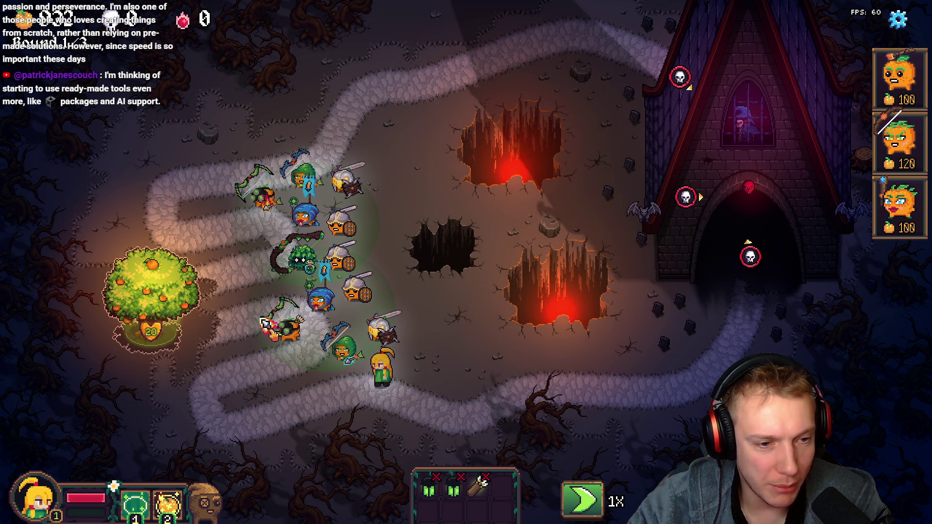
drag(273, 320, 446, 330)
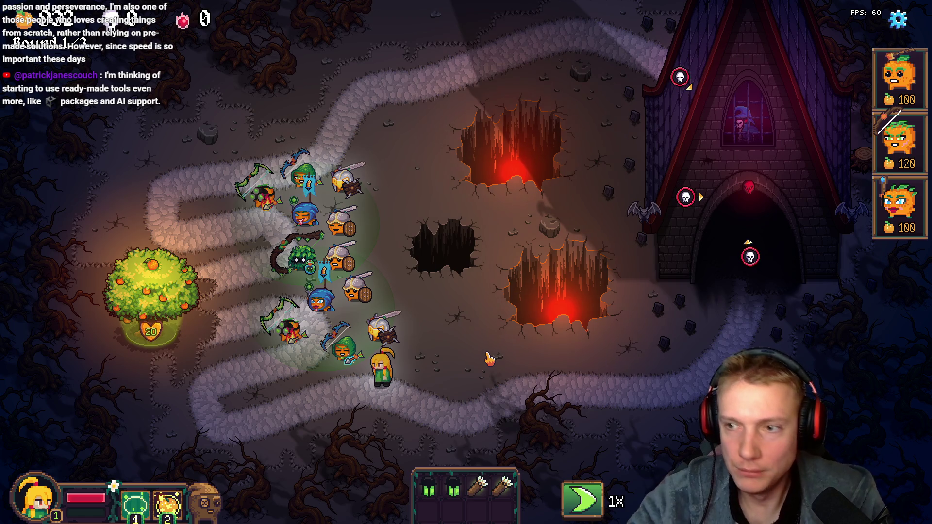
key(alt+Tab)
key(ctrl+shift+Left)
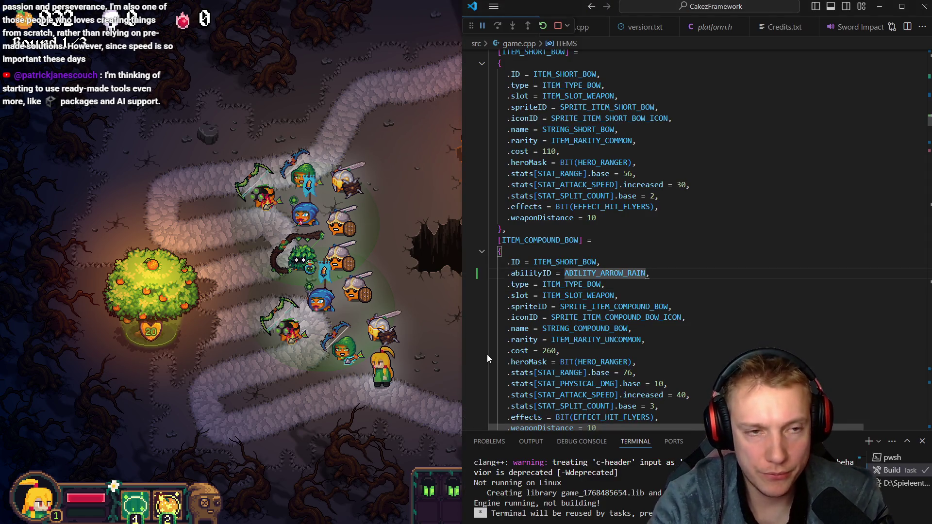
- Save game.cpp to trigger a fresh build and return to the running game
key(alt+Left)
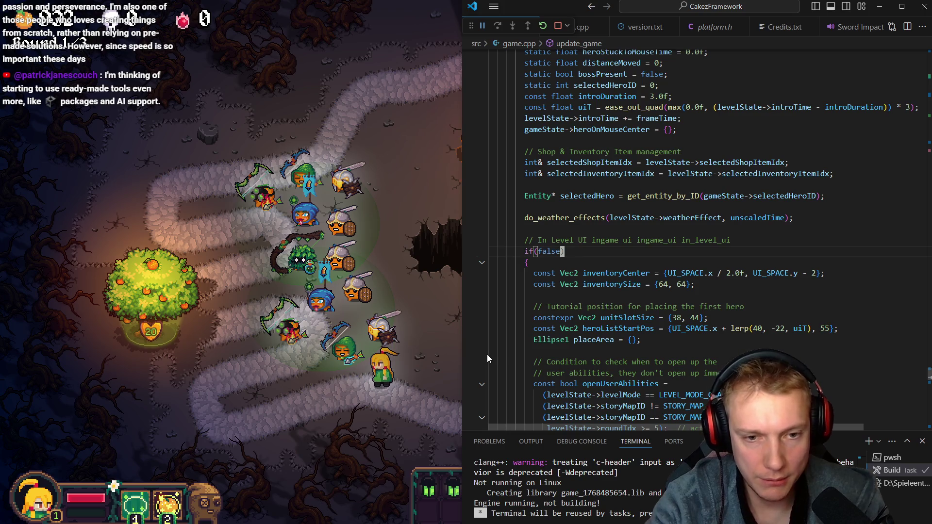
key(ctrl+s)
key(alt+Tab)
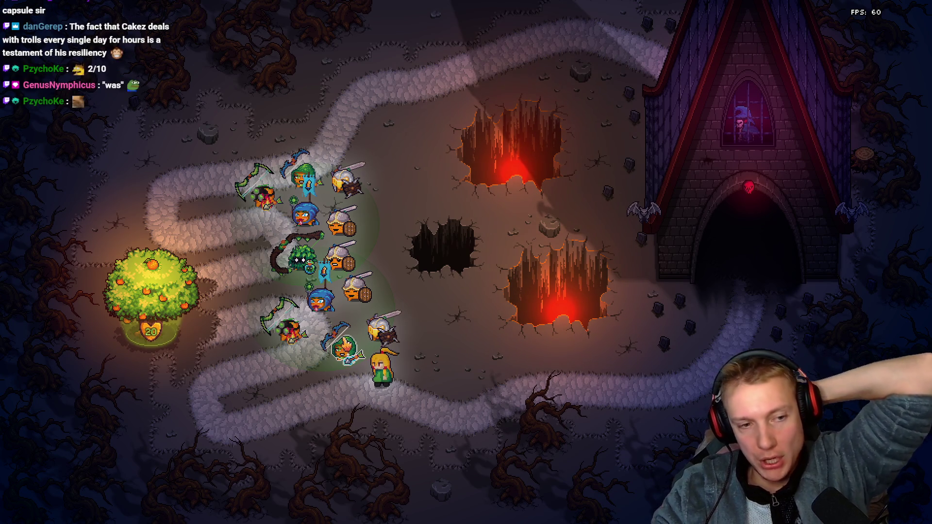
- Send the blonde hero to a new spot among the towers by the orange tree
click(342, 310)
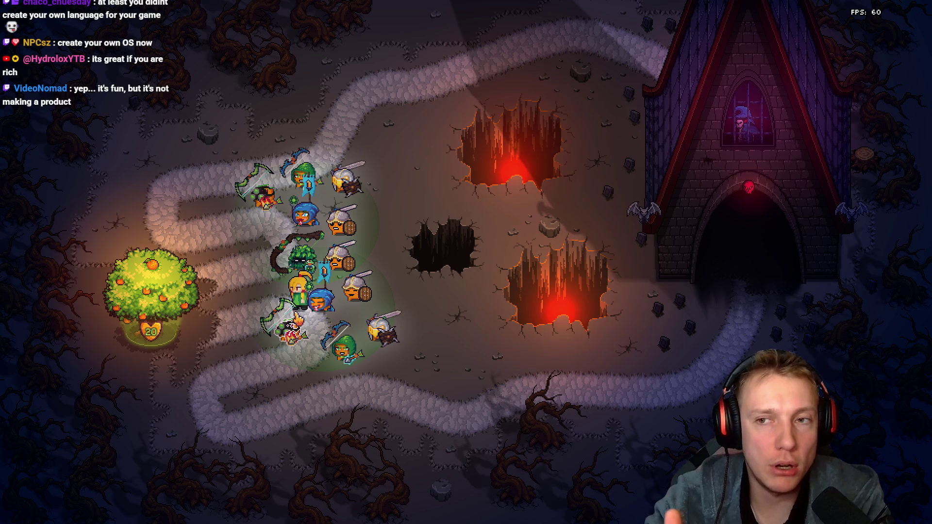
key(grave)
- Run toggle_steam_stats in the debug console to show the per-level Starts and Wins table
text(st)
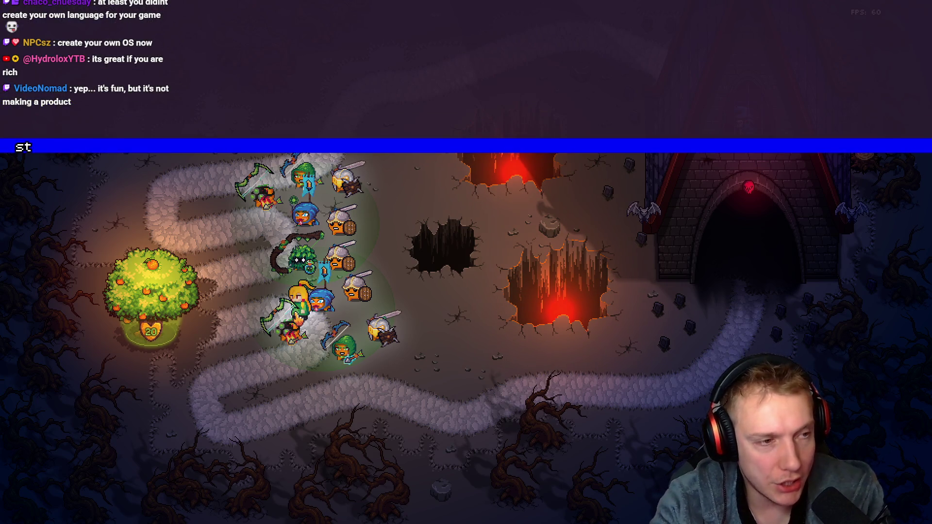
text(eam)
key(BackSpace)
key(BackSpace)
key(BackSpace)
text(toggl)
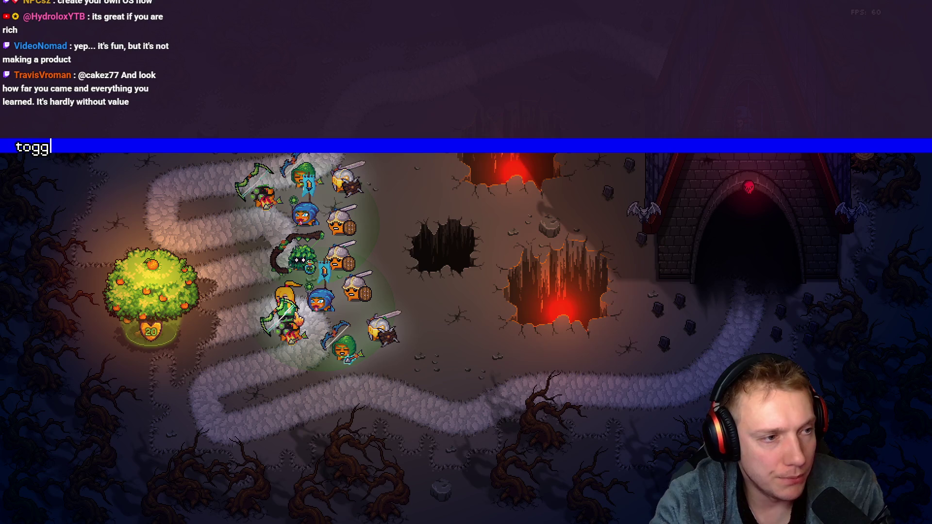
text(e_steam_stats)
key(Return)
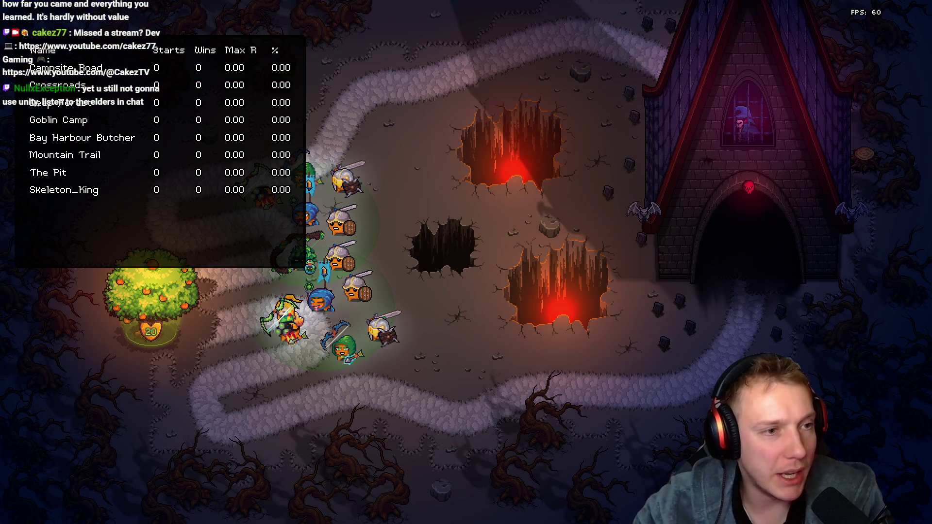
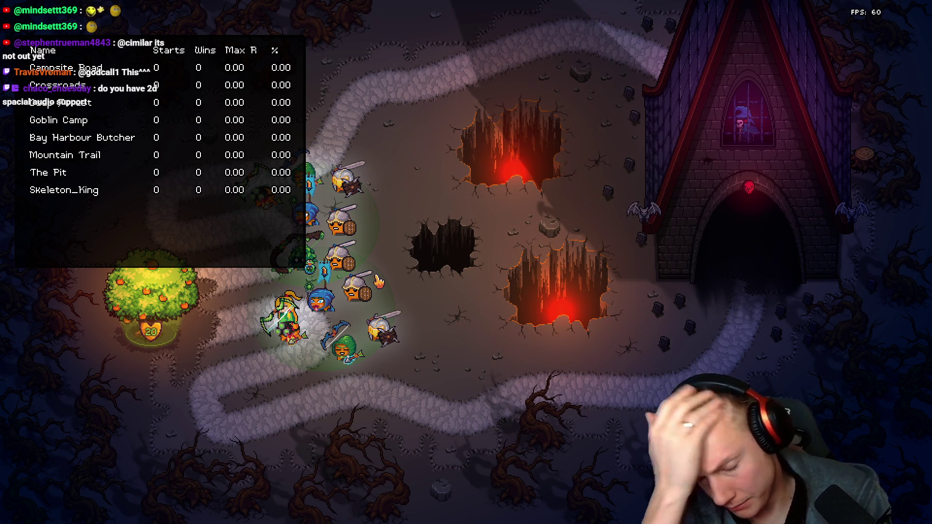
- Hide the level stats table and move the blonde and green-clad heroes across the map
key(Tab)
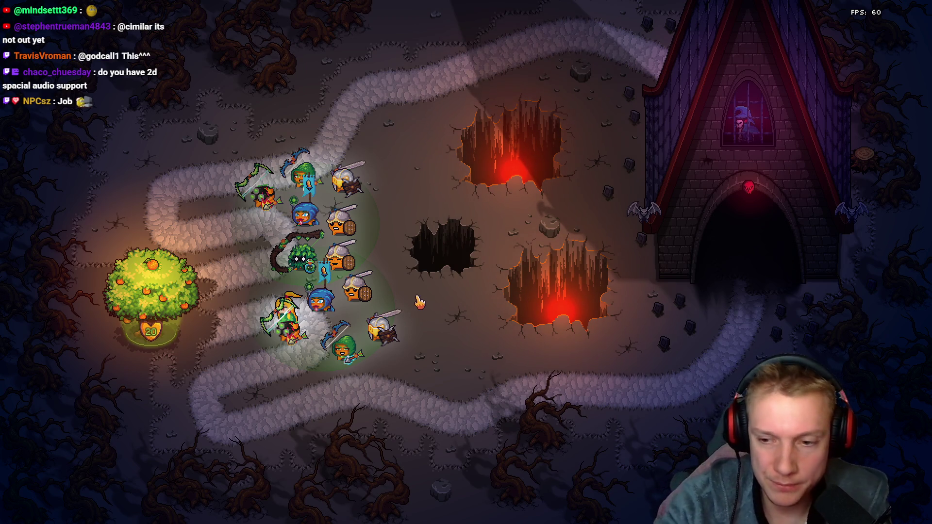
click(332, 245)
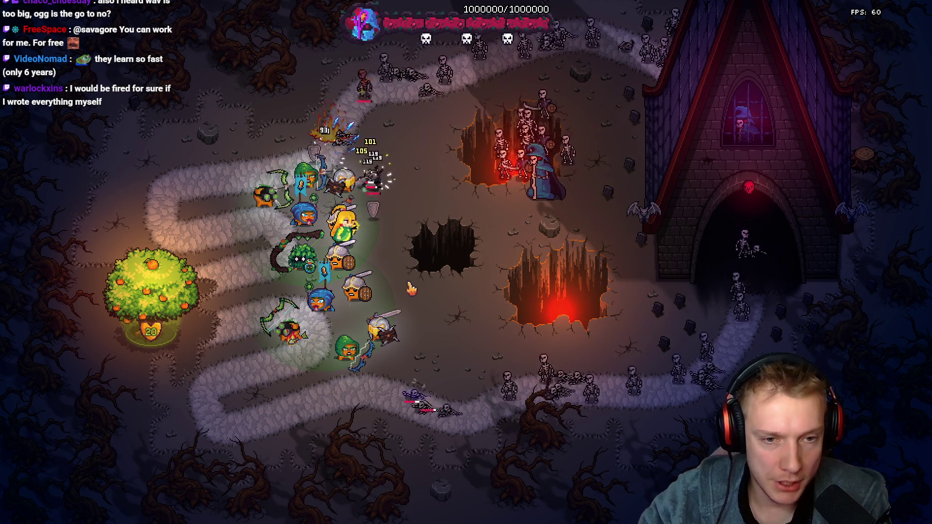
click(458, 318)
click(498, 266)
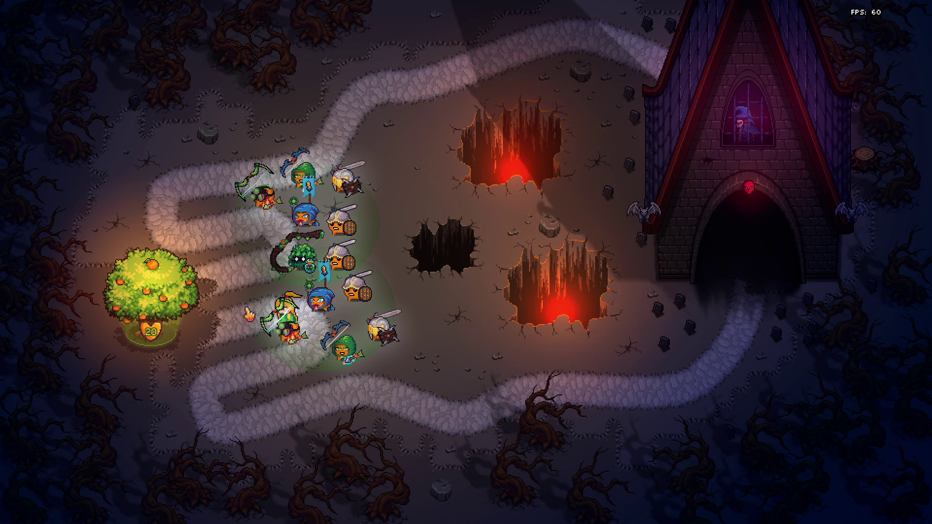
- In VS Code beside the game, undo the if(false) edit in game.cpp and start a rebuild
key(alt+Tab)
key(ctrl+z)
key(ctrl+shift+b)
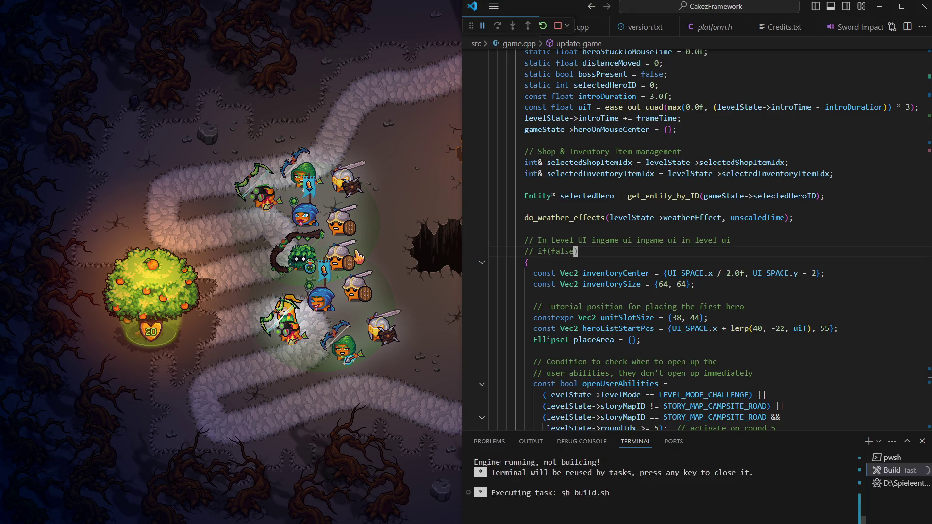
- Once the build.sh task finishes, bring the rebuilt Tangy TD window showing the Round 1/3 HUD to the front
click(450, 193)
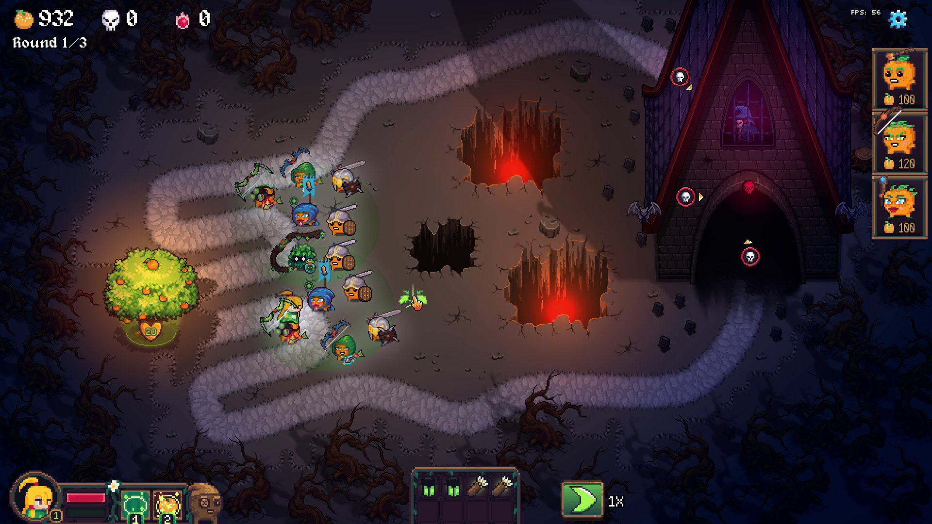
- Buy the Wand from the orange tree shop and run the toggle_item_list console command
click(160, 292)
click(115, 250)
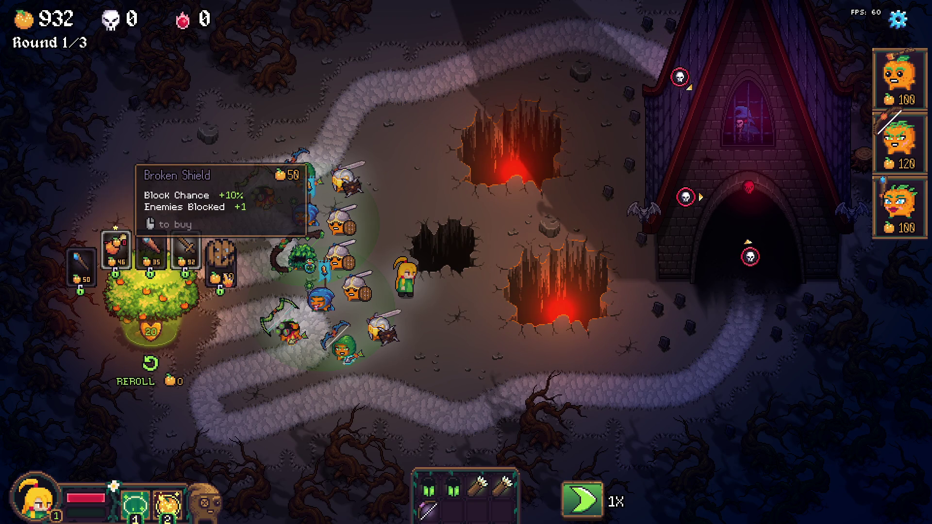
text(toggle_item_list)
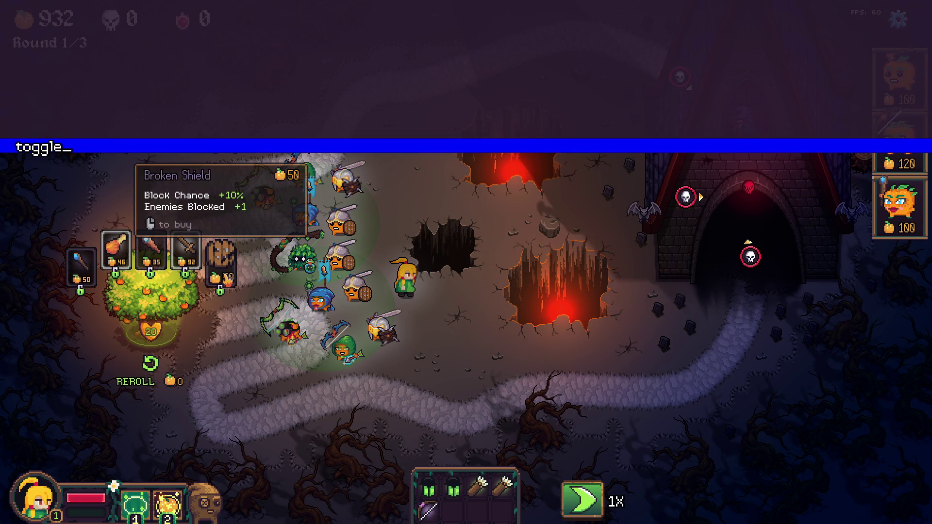
key(Return)
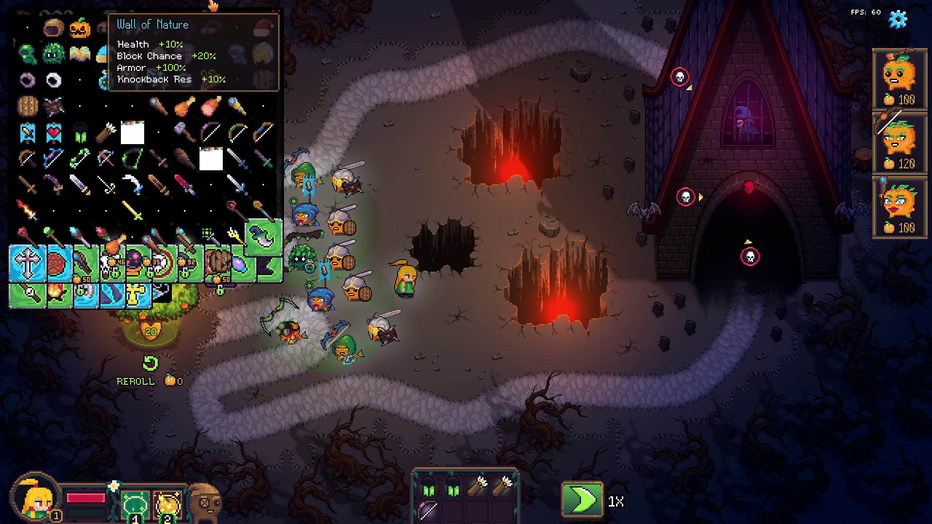
- Add a bow to the inventory and equip the archer with the Compound Bow
click(212, 132)
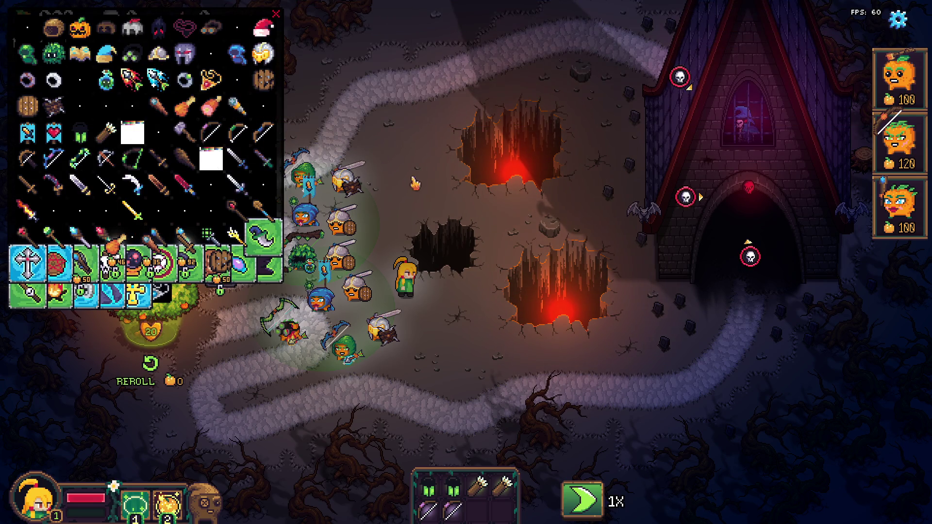
click(278, 17)
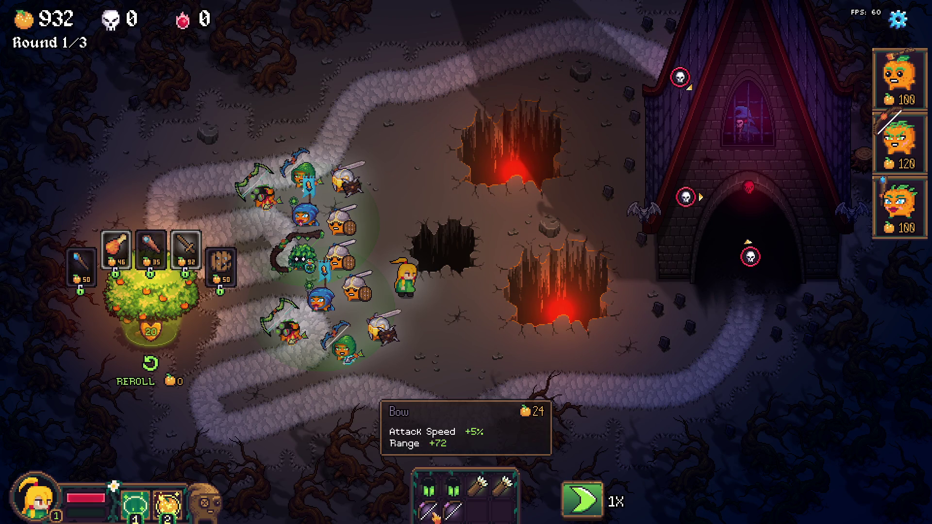
drag(427, 507, 262, 191)
mouse_move(453, 507)
mouse_down()
mouse_move(250, 302)
mouse_move(411, 519)
mouse_move(437, 505)
mouse_up()
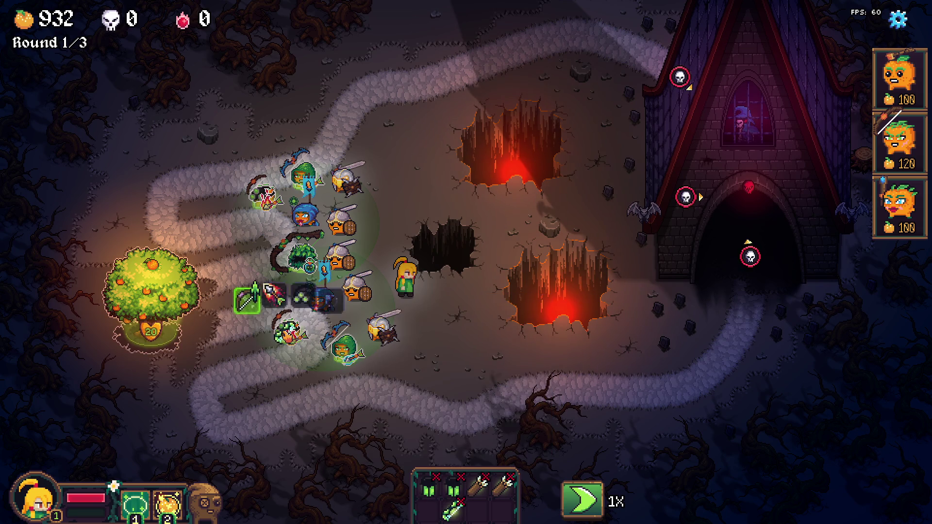
mouse_move(223, 162)
mouse_down()
mouse_move(427, 371)
mouse_move(452, 510)
mouse_up()
- Check the archer's stats, then start the boss wave
click(262, 197)
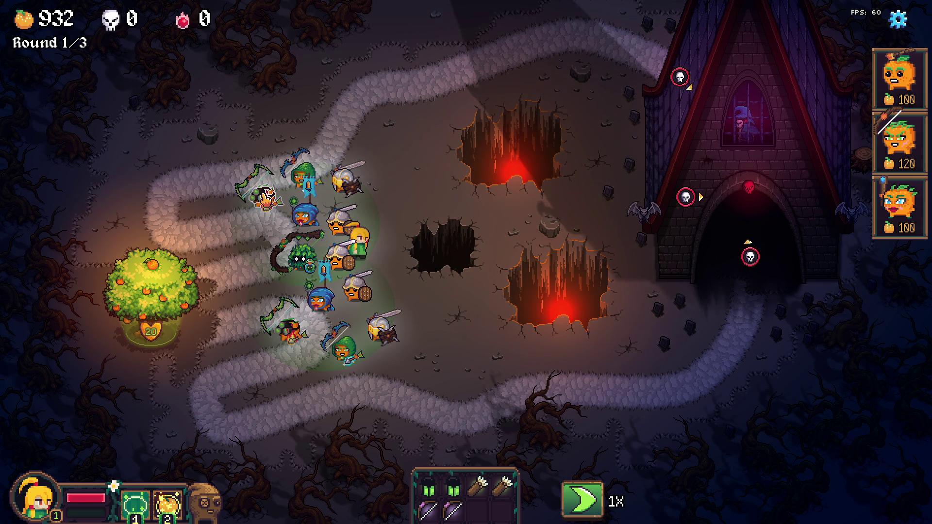
click(265, 197)
click(474, 208)
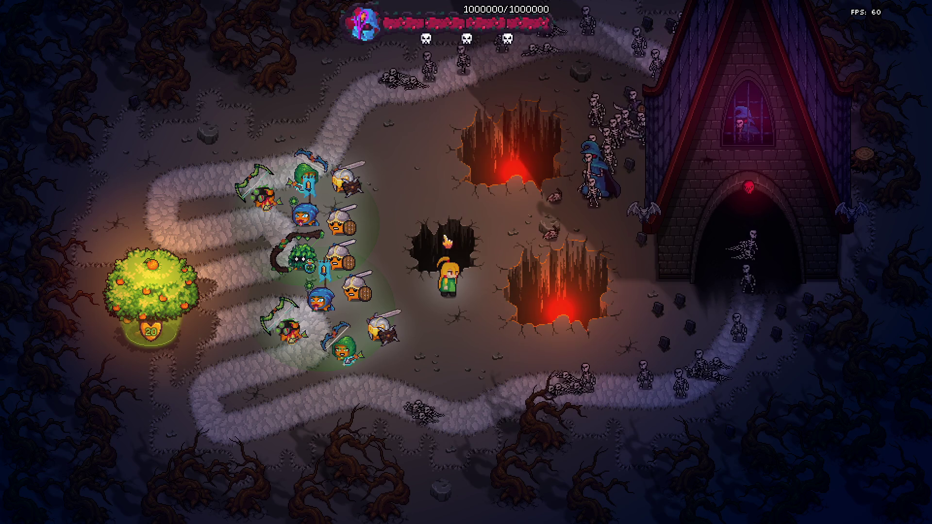
- Move the blonde hero to the lower path, then beside the right crater, and comment out if(false) in VS Code
click(406, 402)
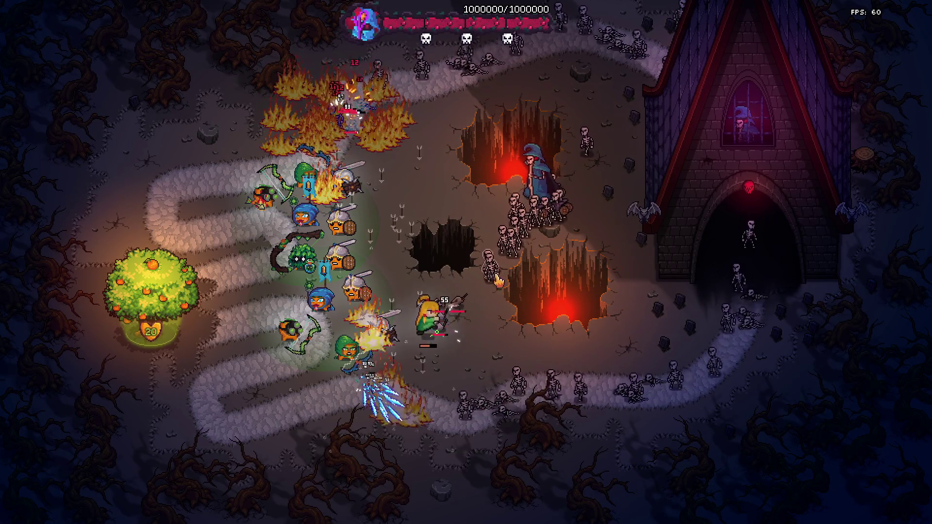
click(445, 331)
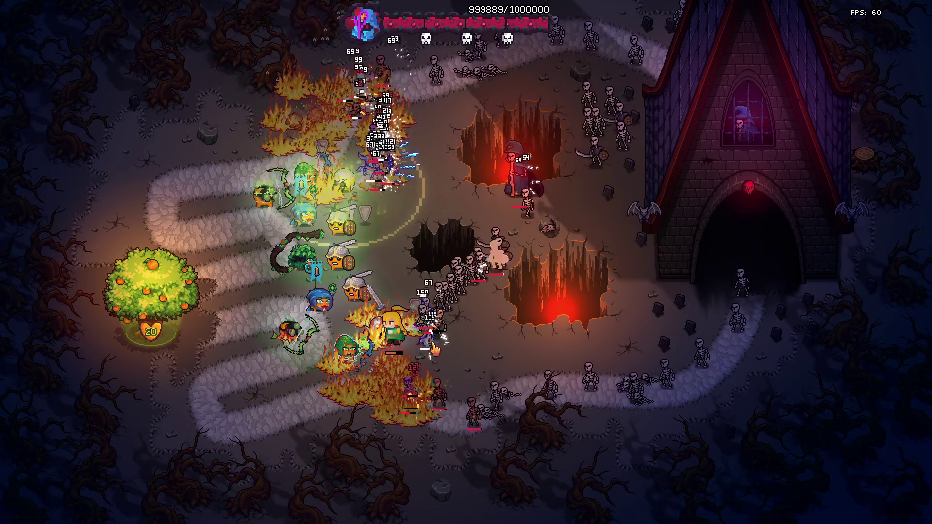
click(520, 286)
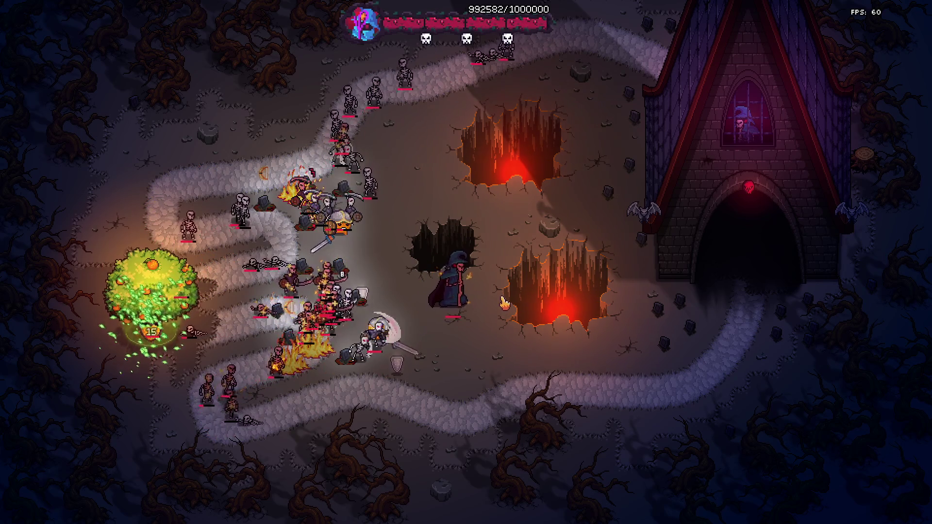
key(alt+Tab)
key(ctrl+slash)
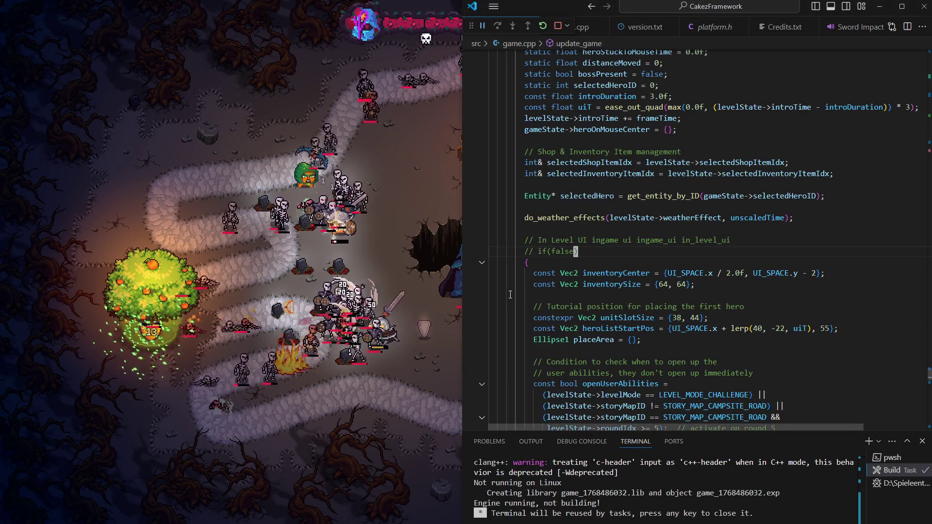
- Rebuild the game with Ctrl+Shift+B and bring the rebuilt window showing the Select One cards forward
key(ctrl+shift+b)
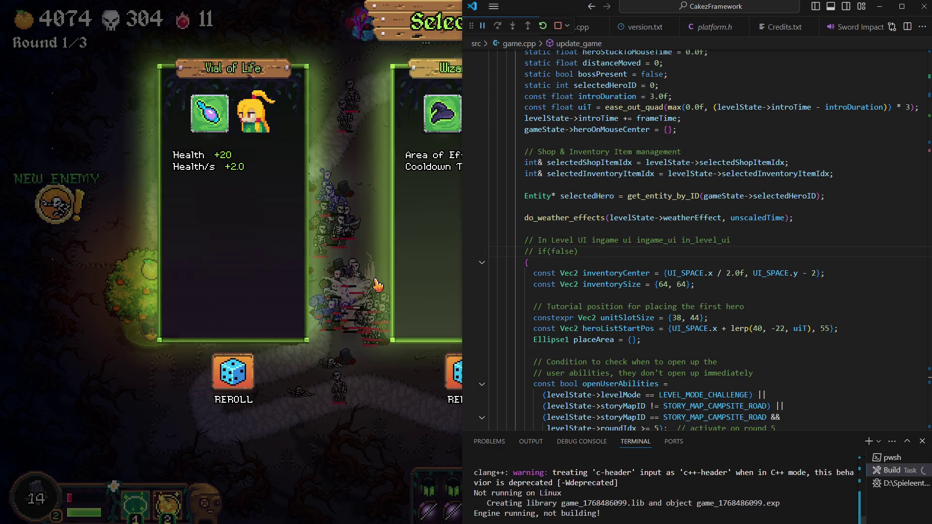
click(361, 309)
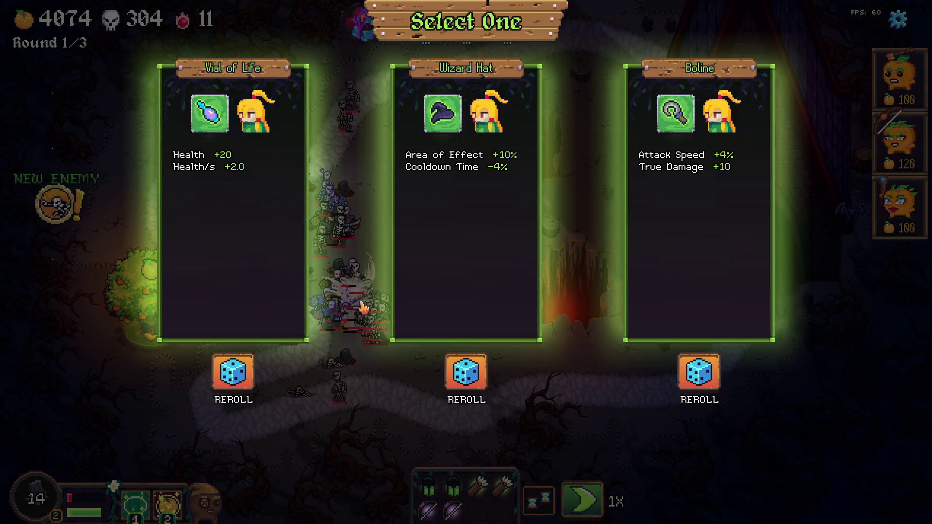
- Choose the Boline item, pause into the Options menu, and switch to the Recordings (E:) drive
click(701, 241)
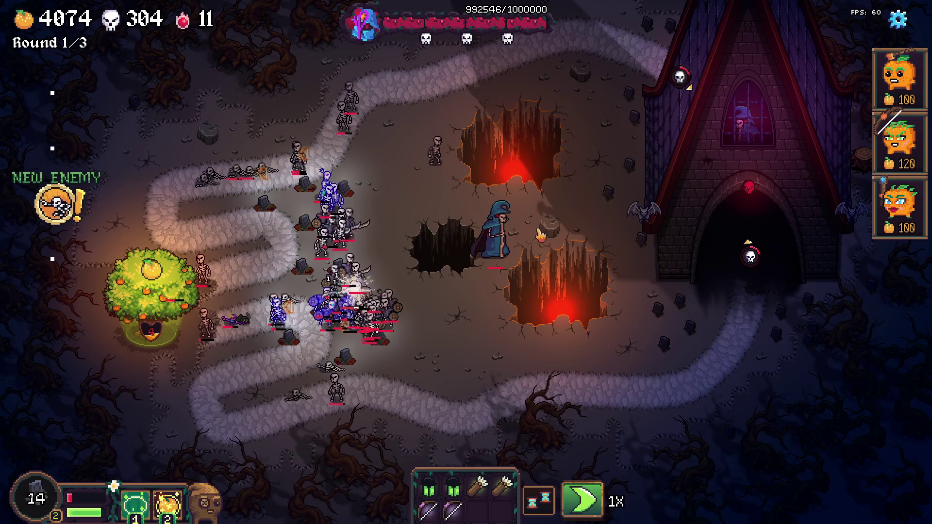
key(Escape)
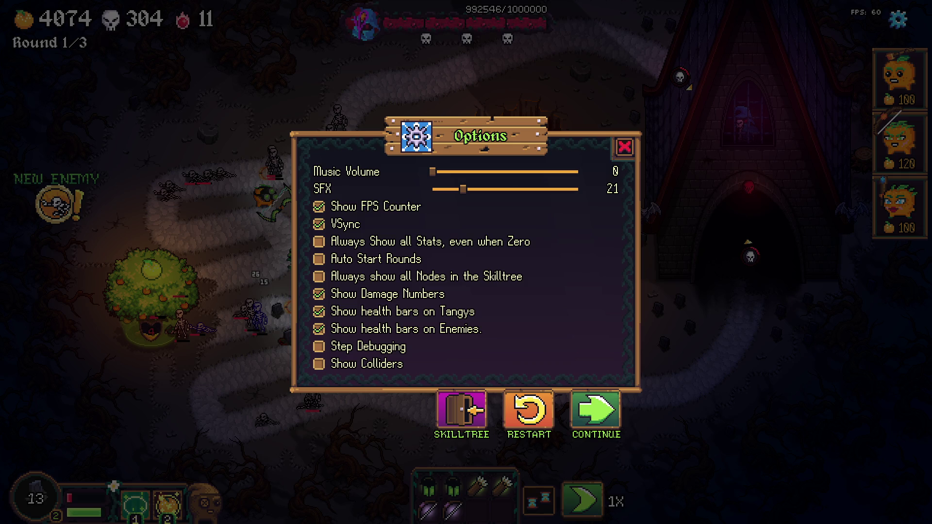
key(alt+Tab)
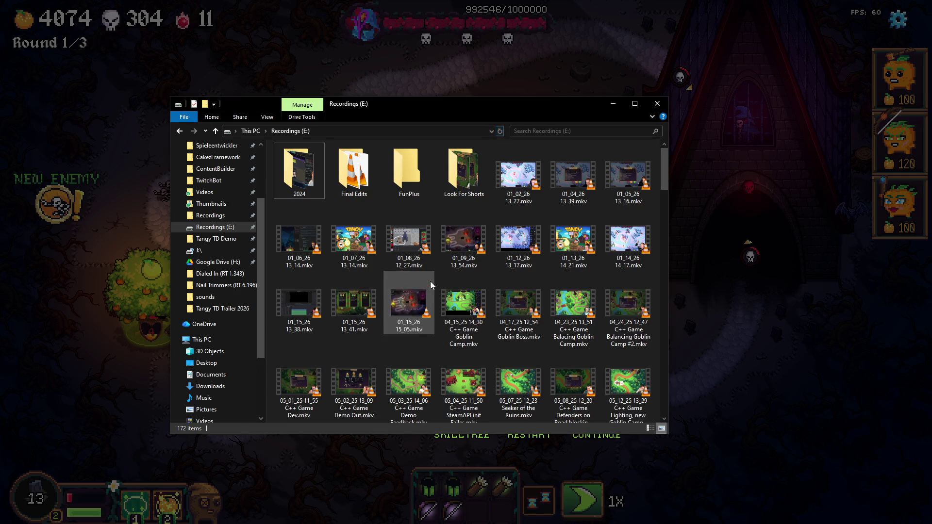
- Rename 01_15_26 15_05.mkv to Part 3_3.mkv, then scrub through the Resolve trailer timeline
click(413, 315)
key(F2)
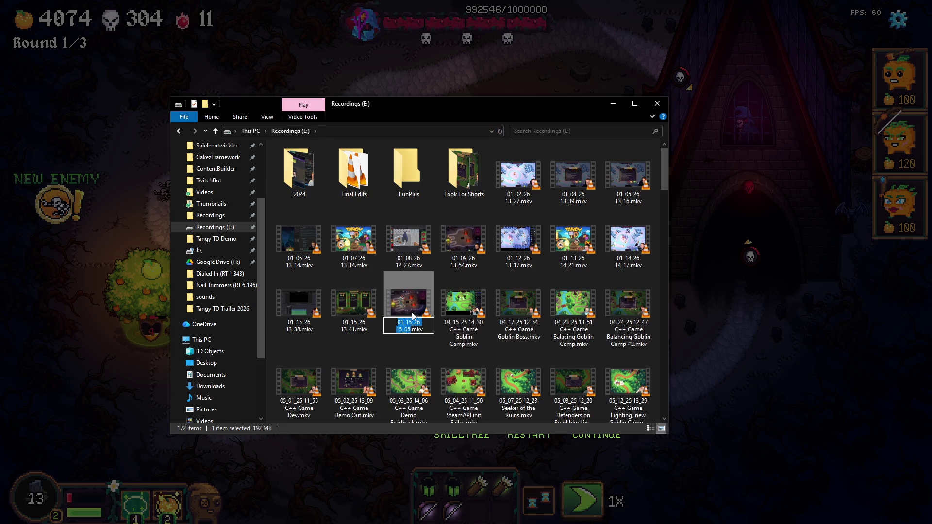
text(Part 3_3)
key(Return)
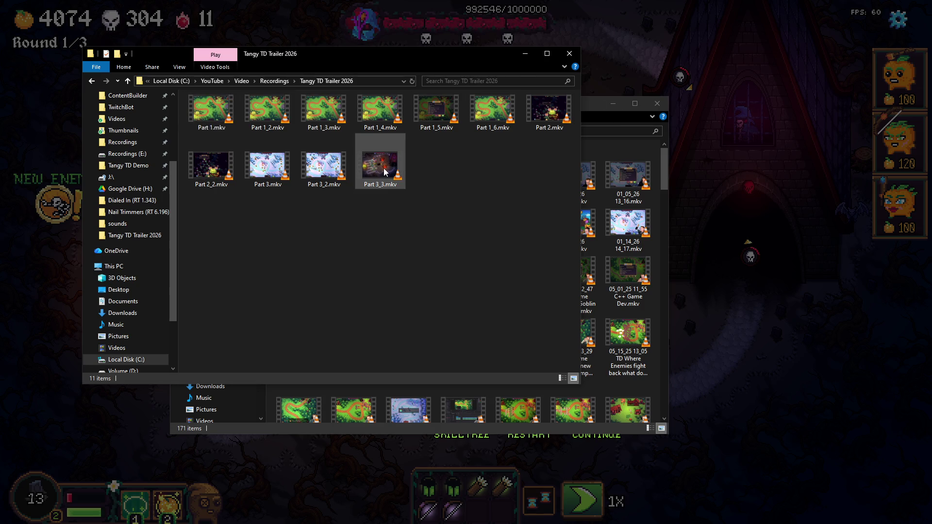
mouse_move(383, 169)
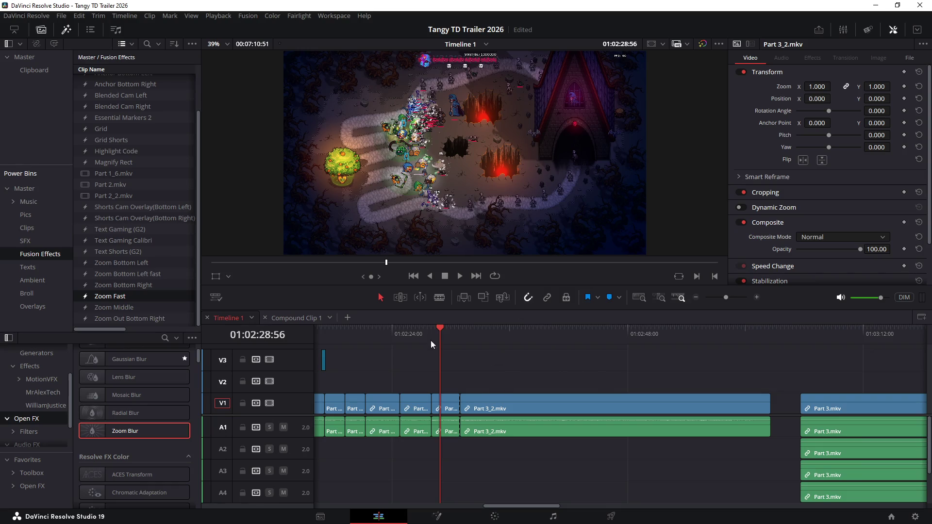
drag(431, 343, 525, 338)
- Delete the Part 3_2.mkv clip and its neighbour from the timeline
drag(432, 381, 514, 447)
mouse_move(522, 335)
mouse_down()
mouse_move(730, 349)
mouse_move(719, 359)
mouse_up()
key(Delete)
scroll(573, 357, right, 5)
scroll(557, 378, down, 3)
scroll(491, 380, right, 3)
- Delete all the Part 3.mkv clips and return the playhead to 01:02:49:09
drag(478, 338, 747, 384)
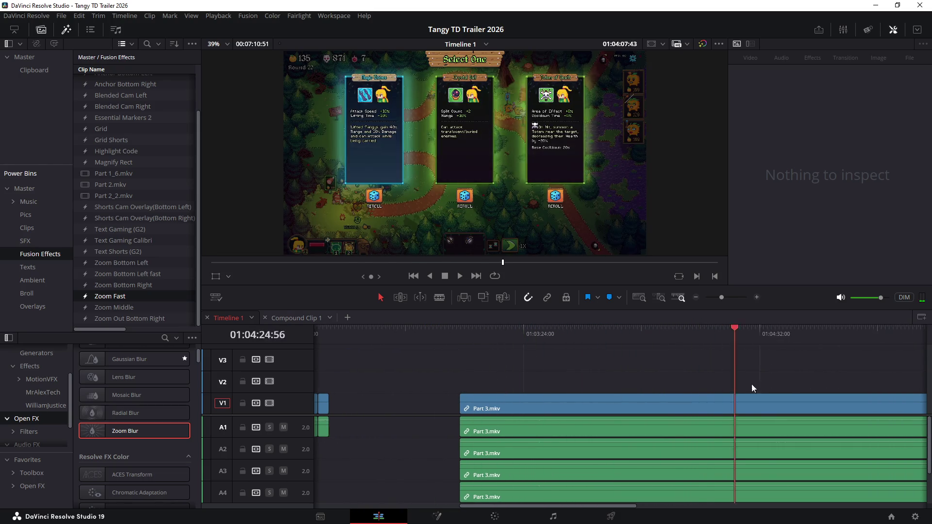
click(786, 410)
scroll(623, 405, down, 5)
click(530, 345)
mouse_move(542, 342)
mouse_down()
mouse_move(737, 374)
mouse_move(680, 376)
mouse_move(732, 389)
mouse_move(700, 389)
mouse_move(717, 389)
mouse_up()
drag(519, 367, 610, 496)
key(Delete)
click(487, 342)
- Drag Part 3_3.mkv from the trailer folder onto the timeline, then bring up the demo TODO list
key(alt+Tab)
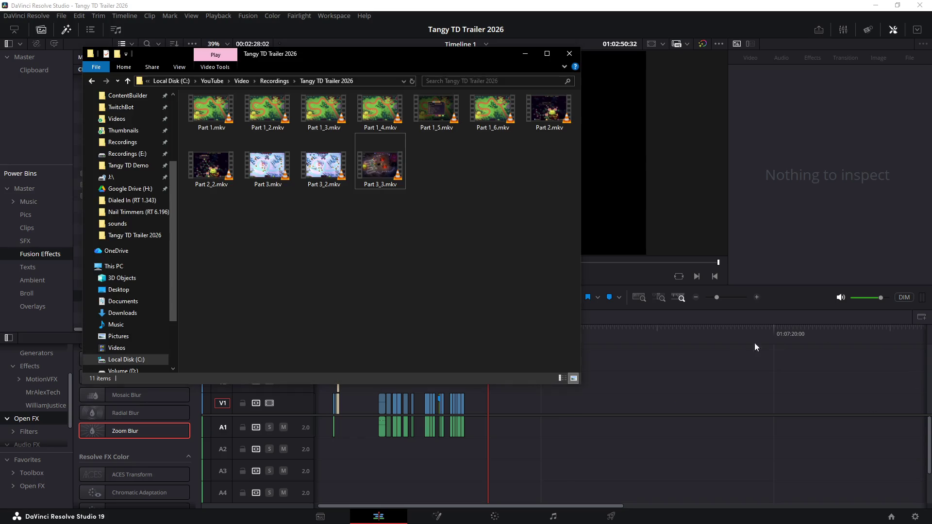
mouse_move(376, 164)
mouse_down()
mouse_move(651, 372)
mouse_move(598, 404)
mouse_move(563, 407)
mouse_move(631, 408)
mouse_up()
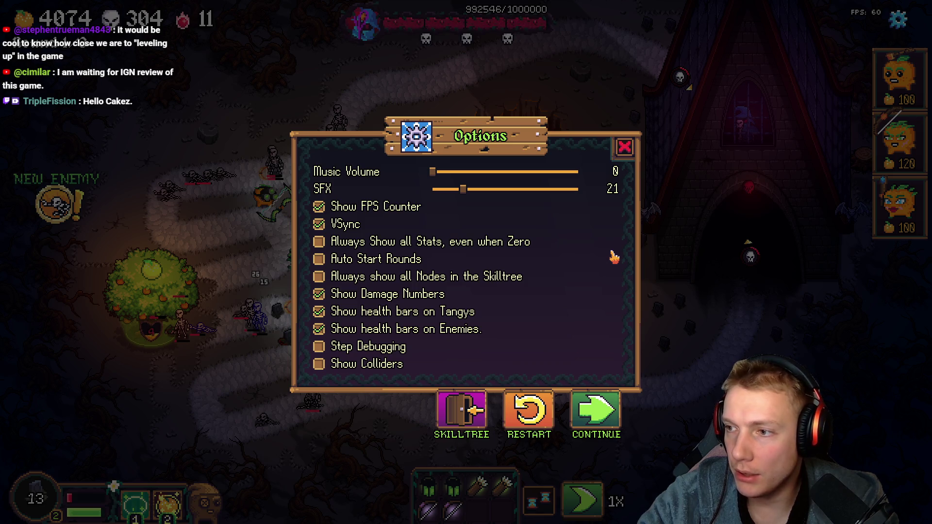
key(alt+Tab)
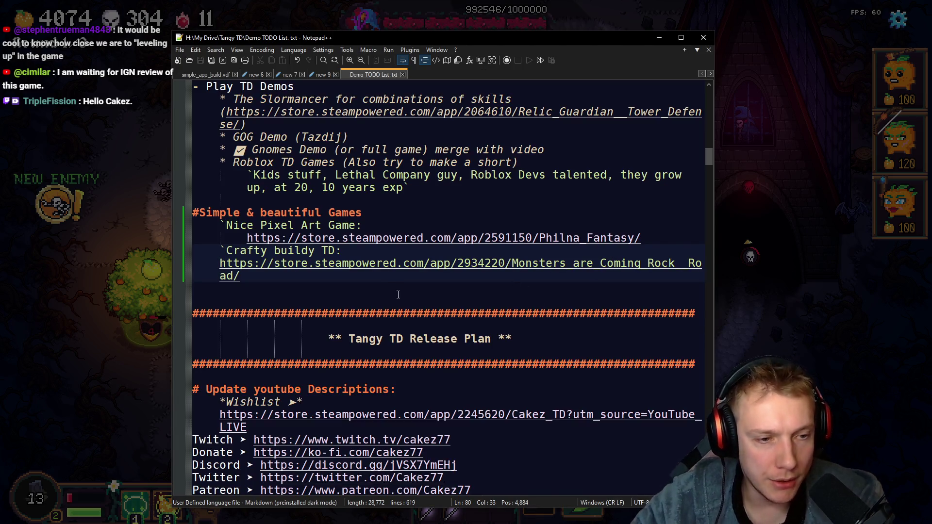
scroll(387, 271, down, 18)
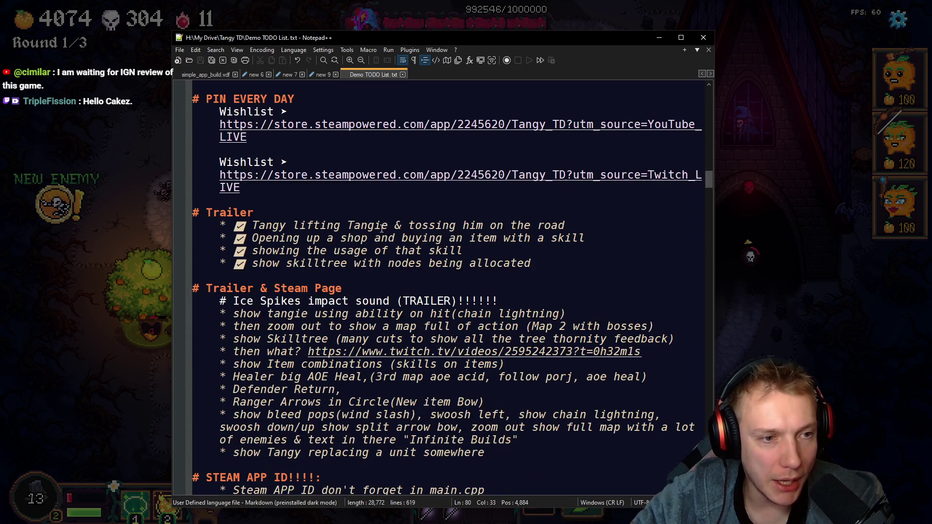
scroll(361, 202, down, 4)
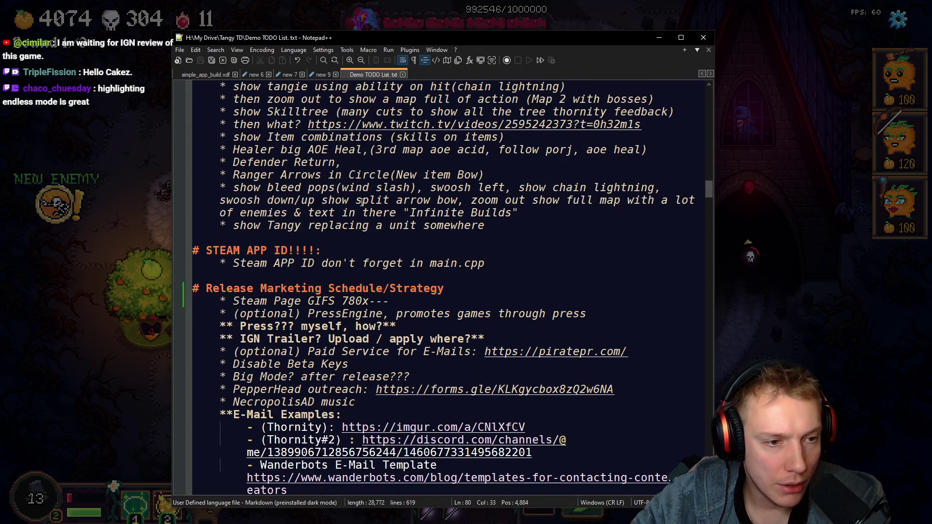
key(Return)
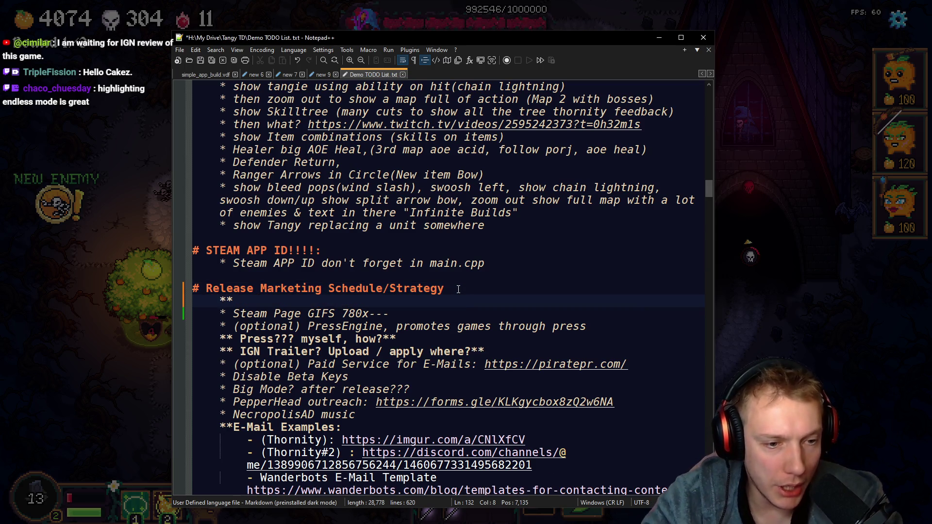
key(BackSpace)
key(Down)
key(Down)
key(Down)
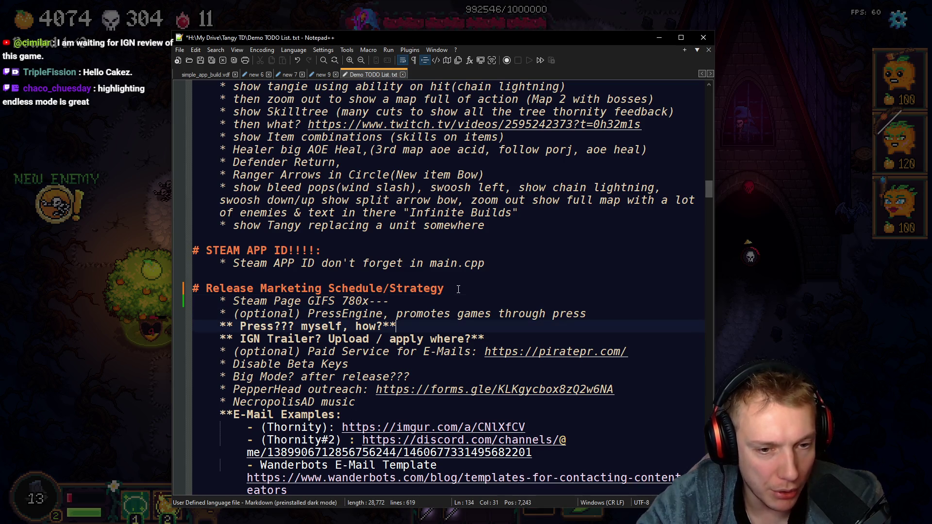
key(shift+Home)
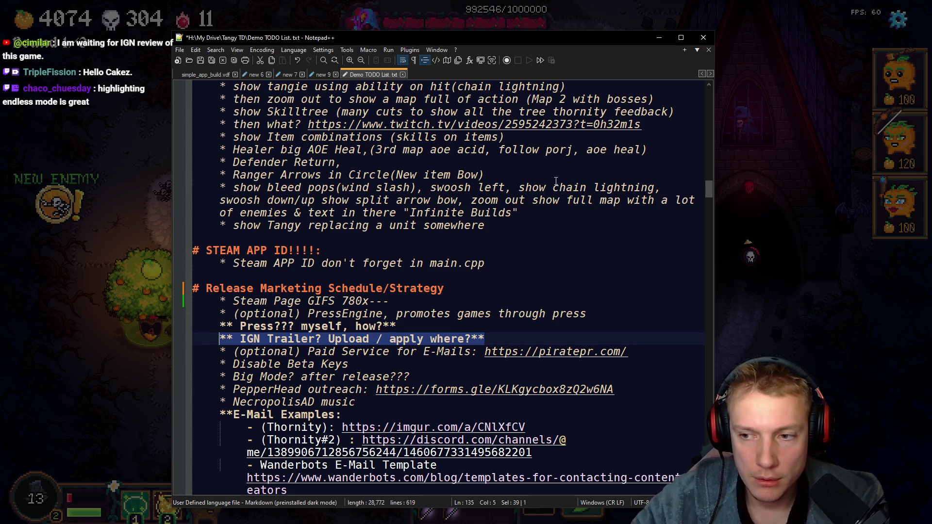
click(818, 310)
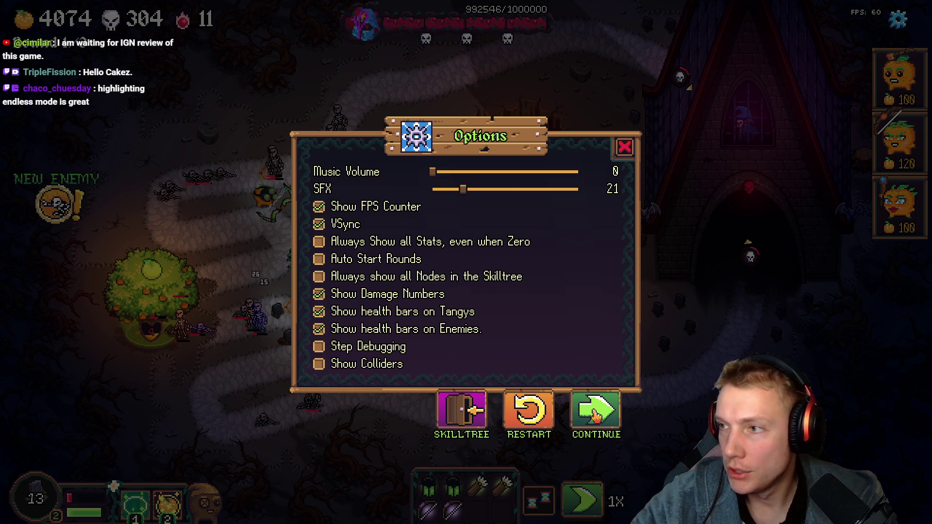
key(alt+Tab)
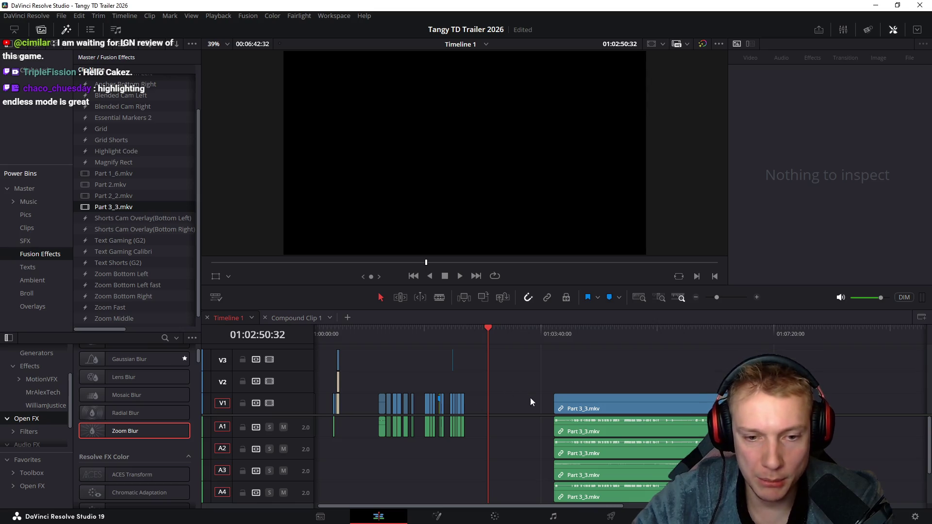
- Delete Part 3_3's extra audio clips, including A4–A6, keeping a single audio track
click(546, 333)
drag(556, 335, 584, 332)
key(Delete)
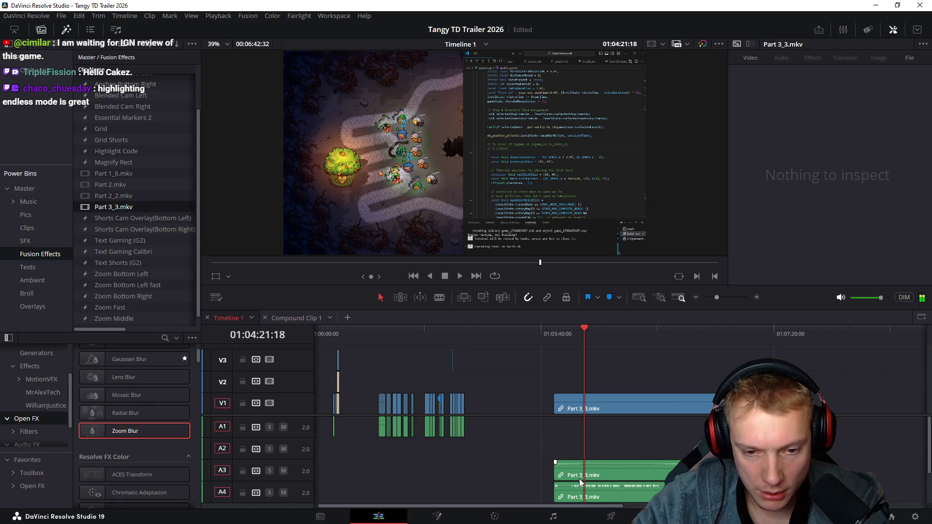
scroll(517, 449, down, 2)
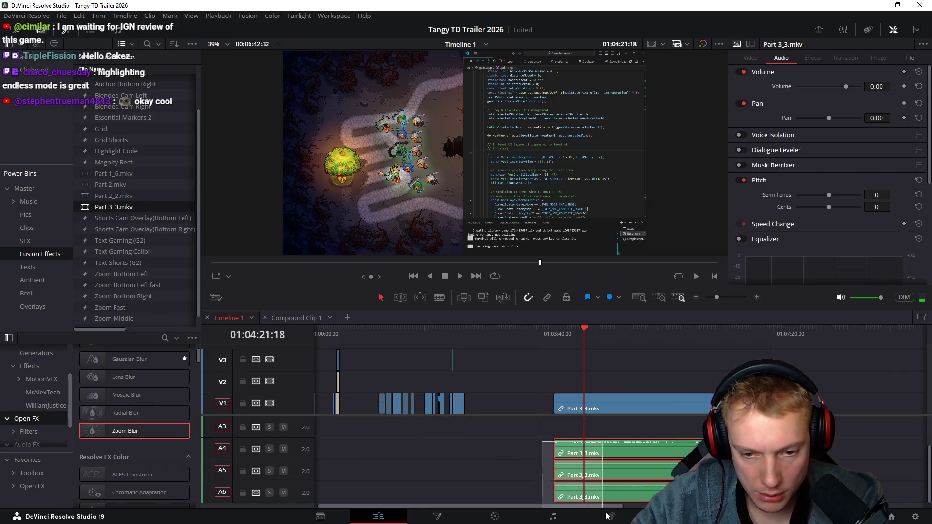
key(Delete)
scroll(642, 454, up, 2)
- Trim Part 3_3's end at the playhead and move it left against Part 3_2
drag(586, 339, 660, 339)
key(space)
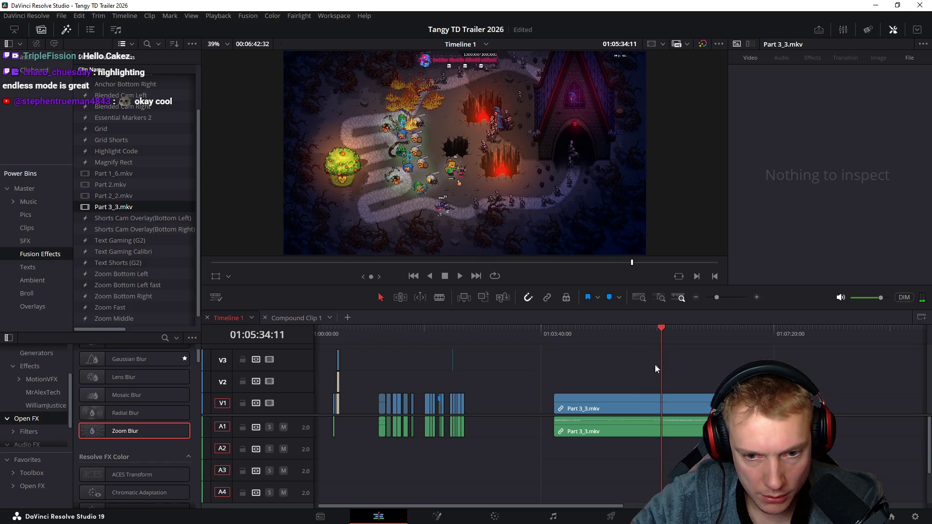
click(659, 335)
key(ctrl+z)
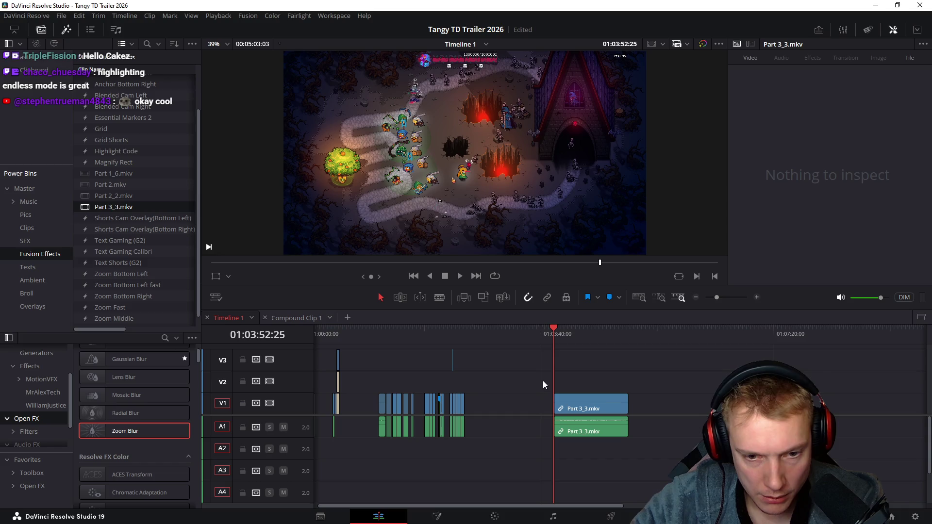
drag(595, 405, 504, 399)
- Zoom the timeline in at Part 3_3's start and play back its opening
click(463, 335)
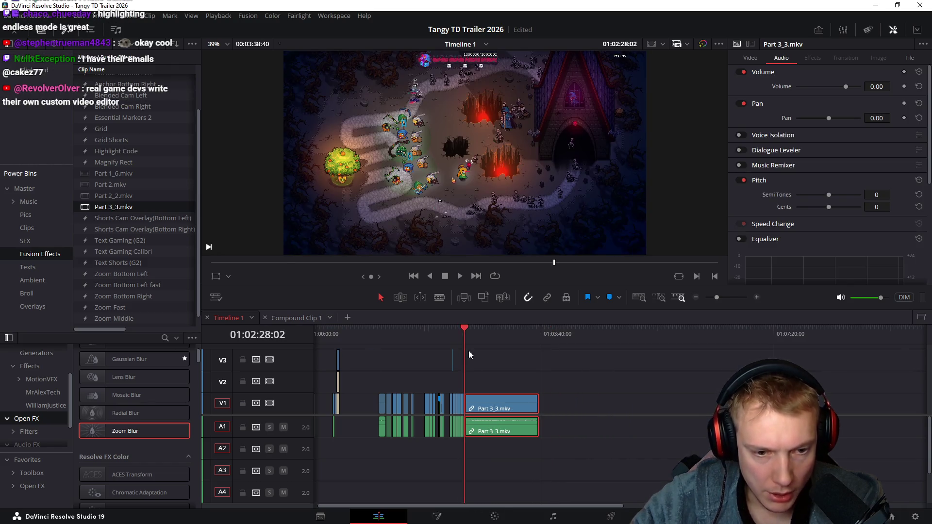
key(ctrl+equal)
key(ctrl+equal)
key(ctrl+equal)
key(ctrl+equal)
key(ctrl+equal)
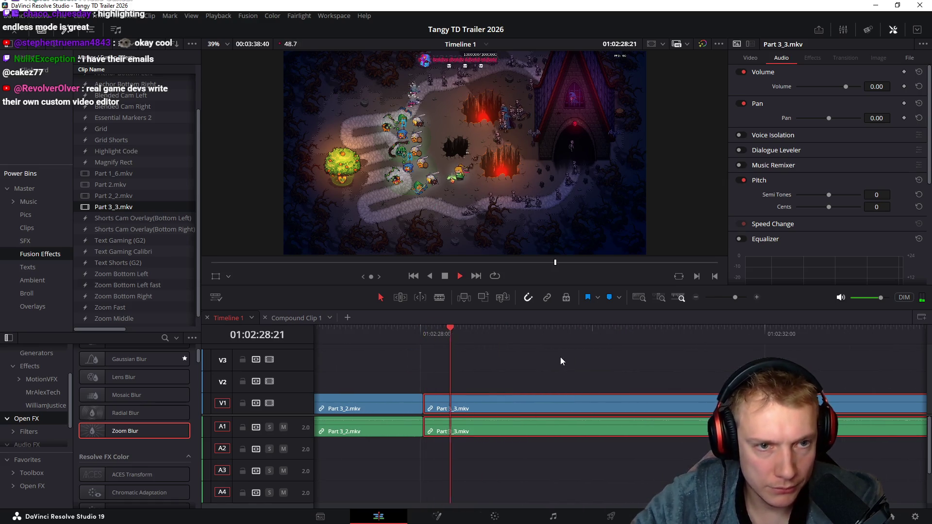
click(561, 361)
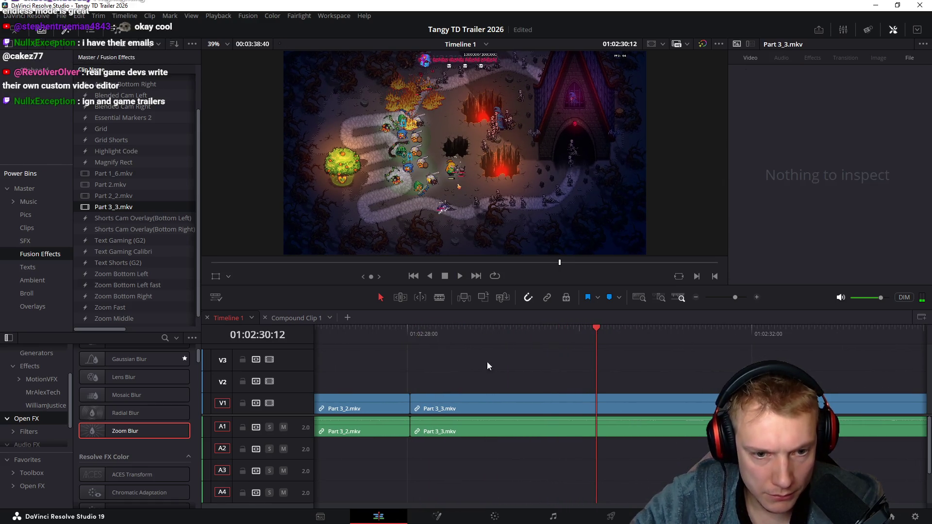
drag(522, 336, 540, 337)
key(Up)
key(space)
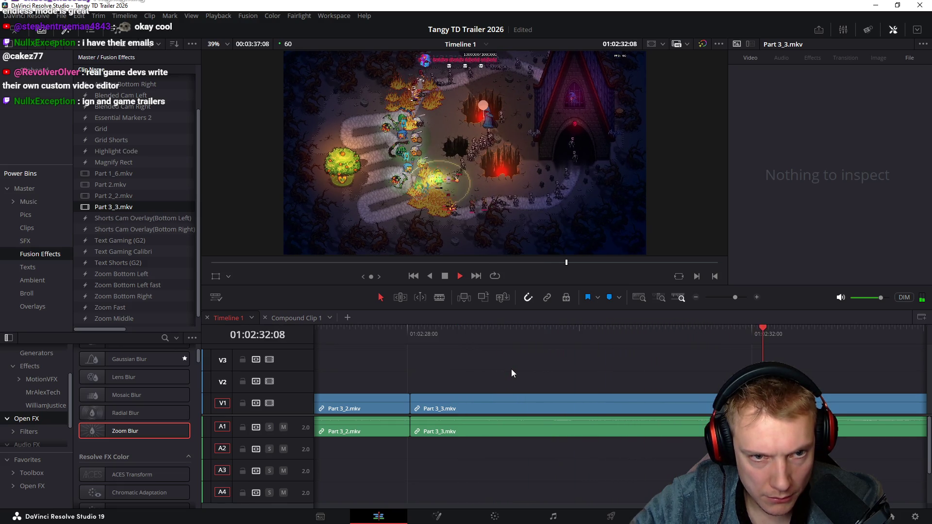
mouse_move(488, 334)
mouse_down()
mouse_move(553, 336)
mouse_move(529, 348)
mouse_up()
key(Up)
key(space)
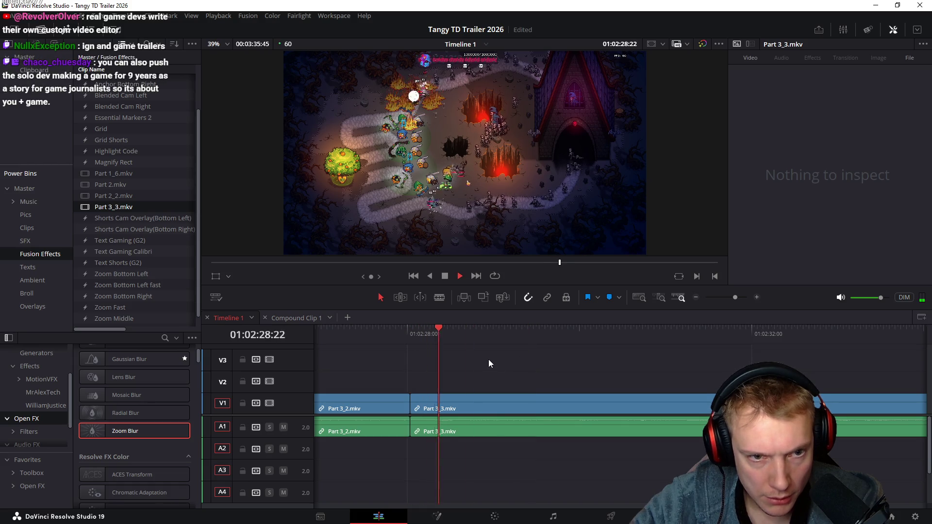
- Split Part 3_3 about two seconds in, then scrub back to review the footage
drag(488, 334, 571, 333)
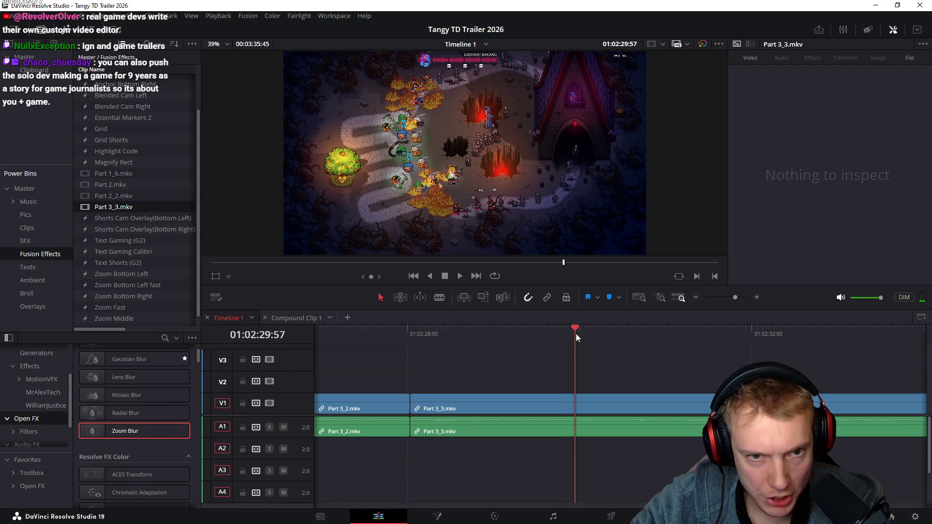
key(ctrl+b)
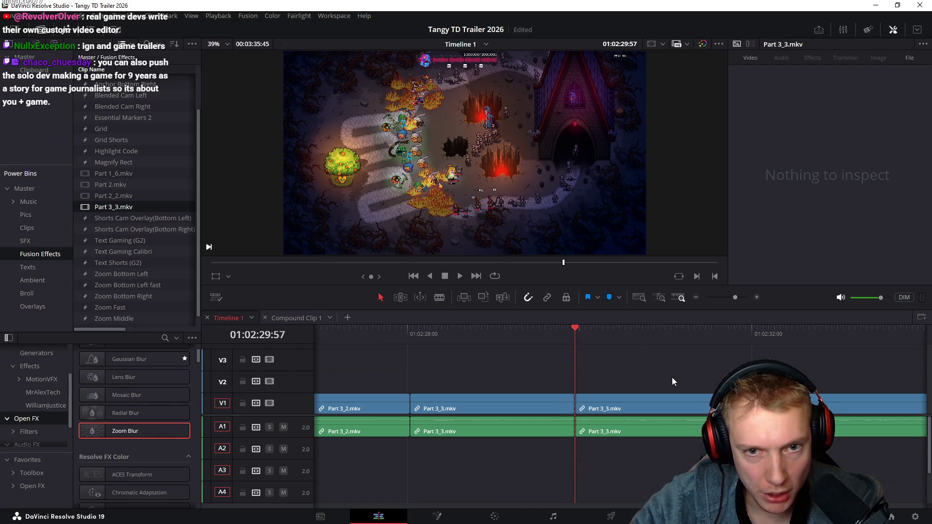
drag(454, 335, 786, 336)
mouse_move(548, 334)
mouse_down()
mouse_move(748, 343)
mouse_move(734, 337)
mouse_up()
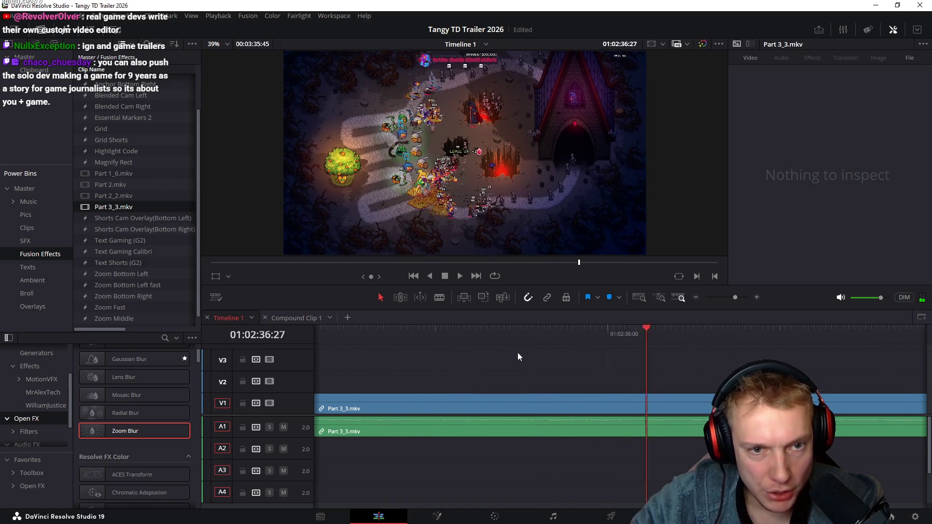
drag(552, 340, 369, 354)
drag(481, 340, 383, 340)
scroll(593, 358, left, 5)
click(443, 344)
- Scrub and play through the footage to find the 01:02:35:00 end frame
drag(442, 345, 659, 350)
scroll(595, 365, down, 5)
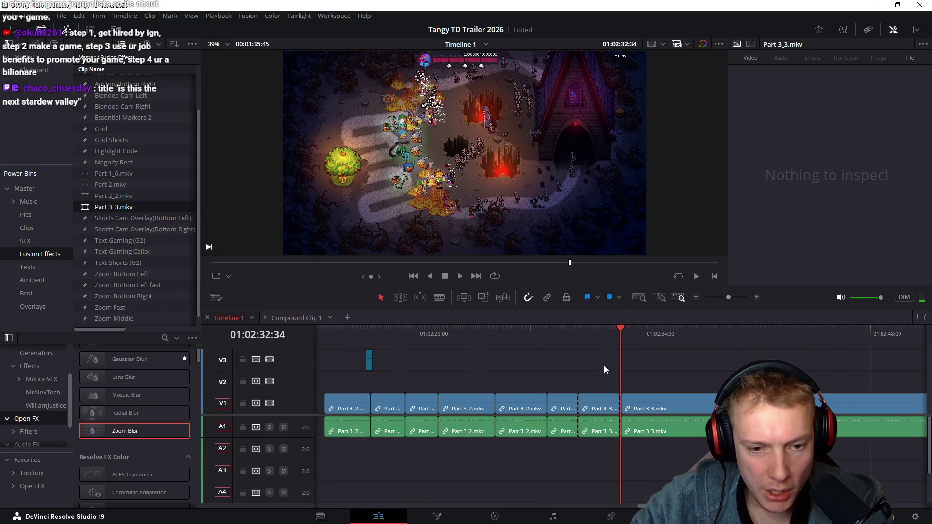
scroll(489, 344, down, 2)
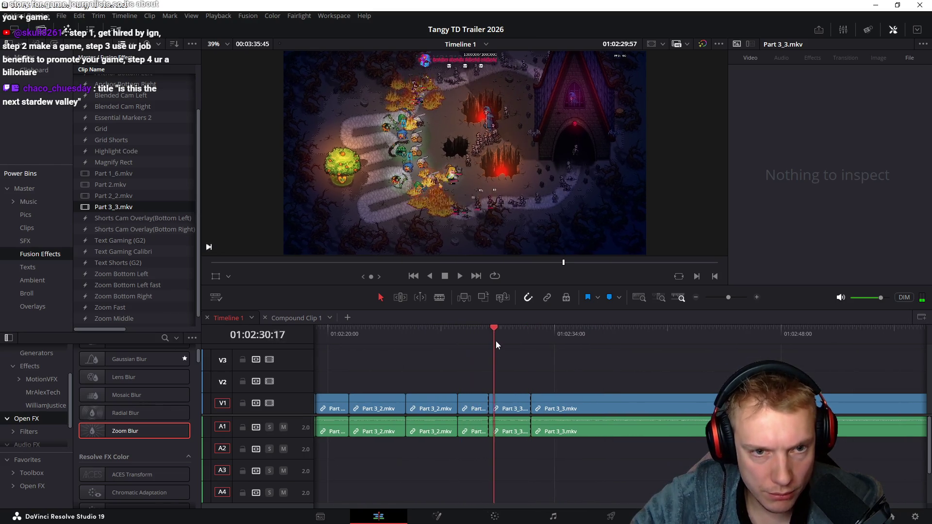
scroll(645, 354, down, 4)
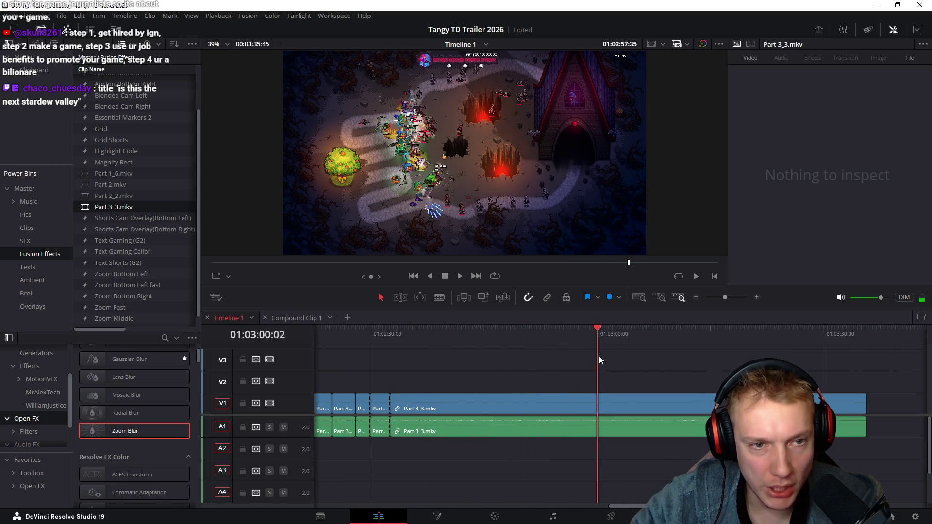
drag(726, 374, 609, 372)
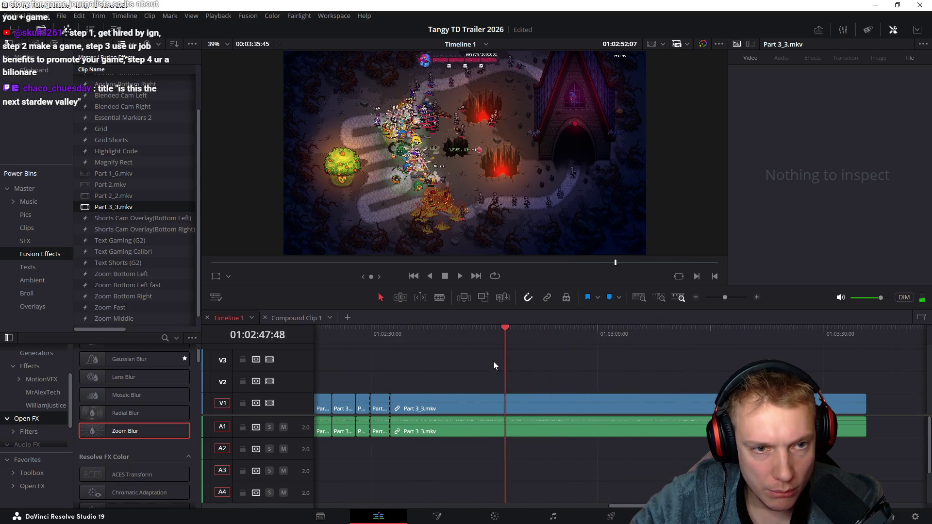
mouse_move(439, 363)
mouse_down()
mouse_move(470, 363)
mouse_move(455, 367)
mouse_up()
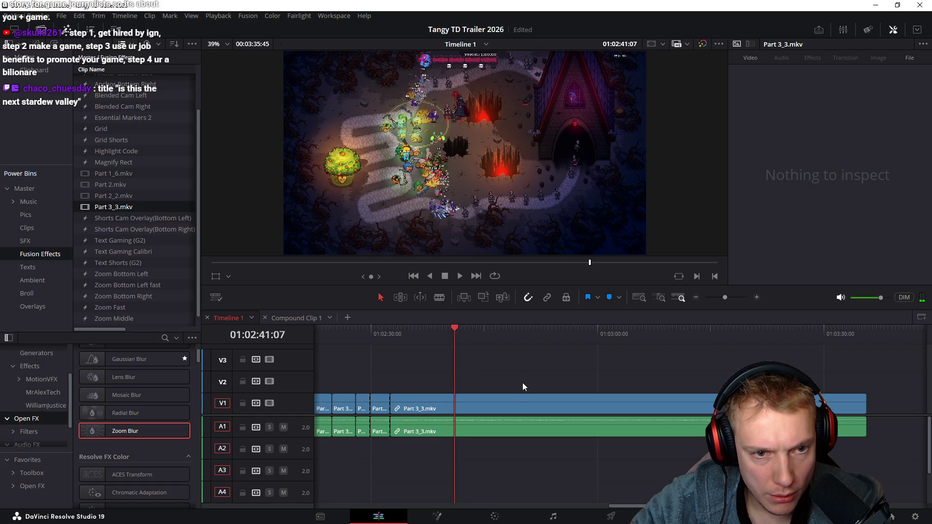
key(Up)
key(space)
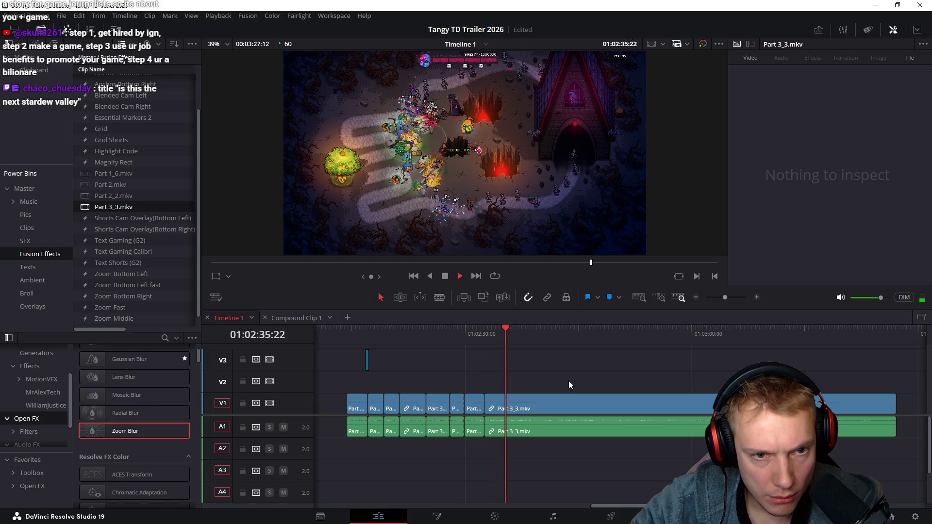
key(space)
drag(485, 335, 503, 333)
- Split at 01:02:35:00, delete the leftover Part 3_3.mkv tail, and replay the trimmed ending
key(ctrl+b)
drag(527, 372, 603, 462)
key(Delete)
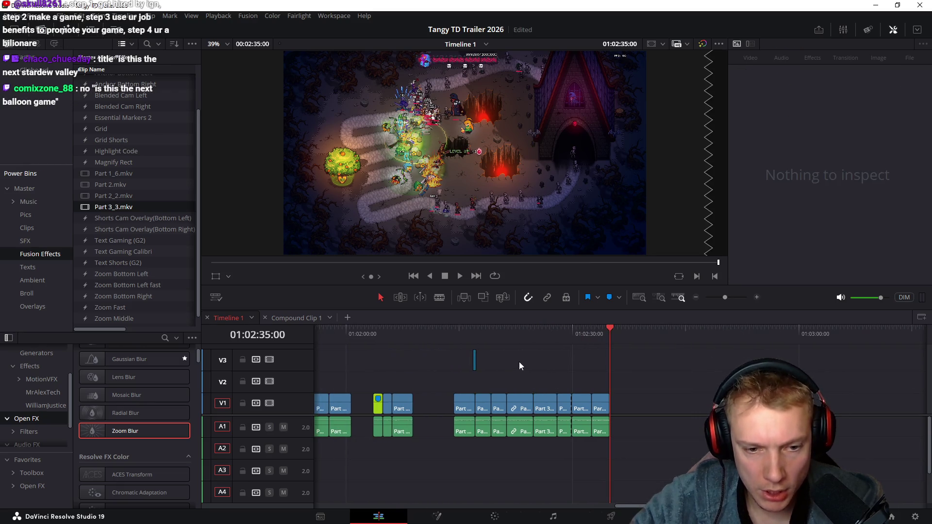
click(539, 335)
key(space)
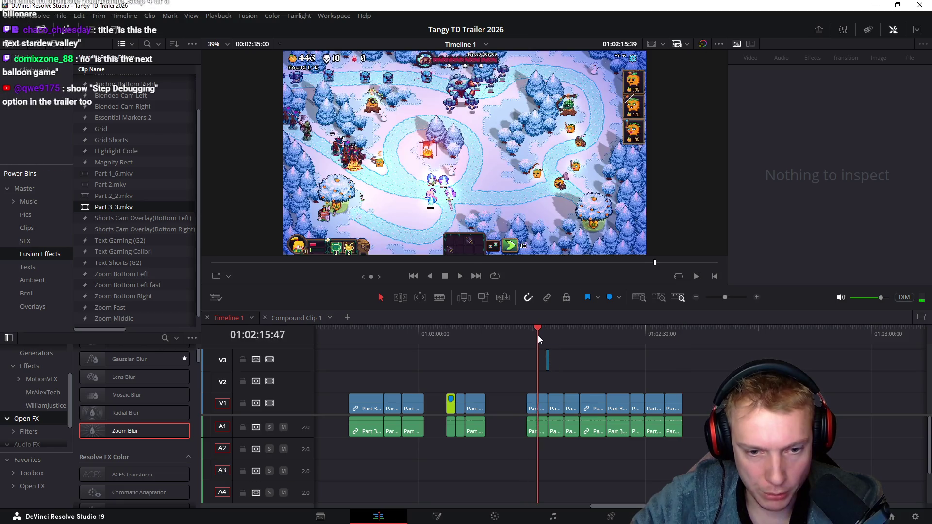
- Nudge the zoom adjustment clip and scrub through the later Part 3_2.mkv gameplay
key(space)
scroll(568, 395, up, 5)
mouse_move(546, 360)
mouse_down()
mouse_move(549, 384)
mouse_move(550, 366)
mouse_up()
scroll(587, 391, down, 2)
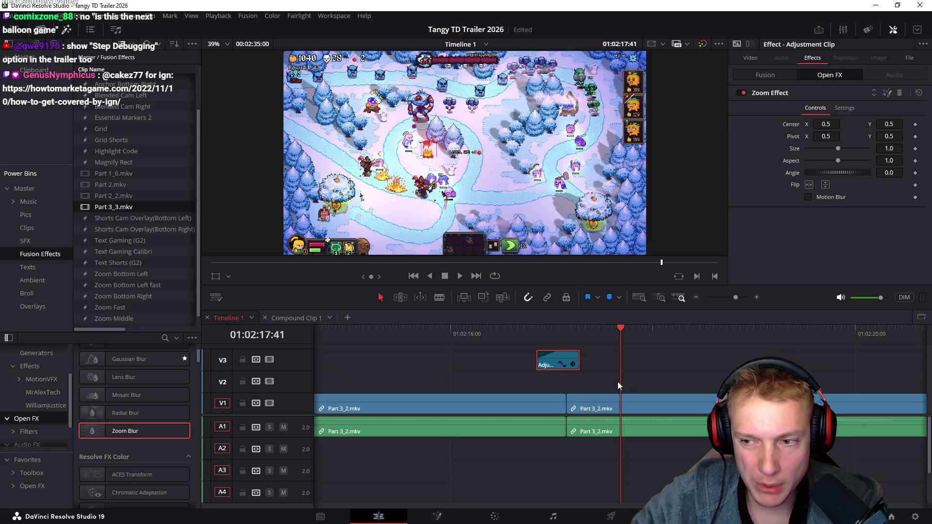
scroll(646, 351, down, 2)
scroll(648, 350, down, 1)
mouse_move(742, 329)
mouse_down()
mouse_move(810, 336)
mouse_move(570, 338)
mouse_move(653, 340)
mouse_up()
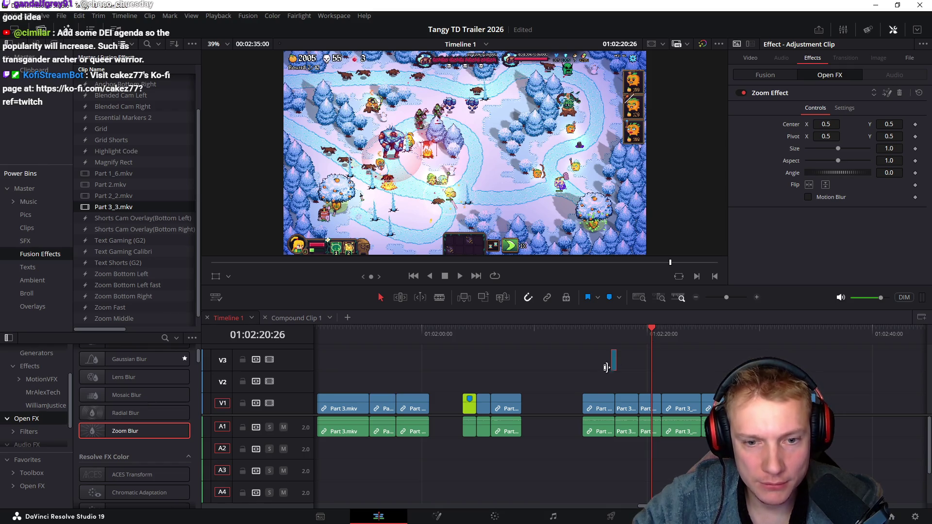
click(622, 334)
mouse_move(623, 335)
mouse_down()
mouse_move(806, 349)
mouse_move(691, 351)
mouse_move(787, 355)
mouse_up()
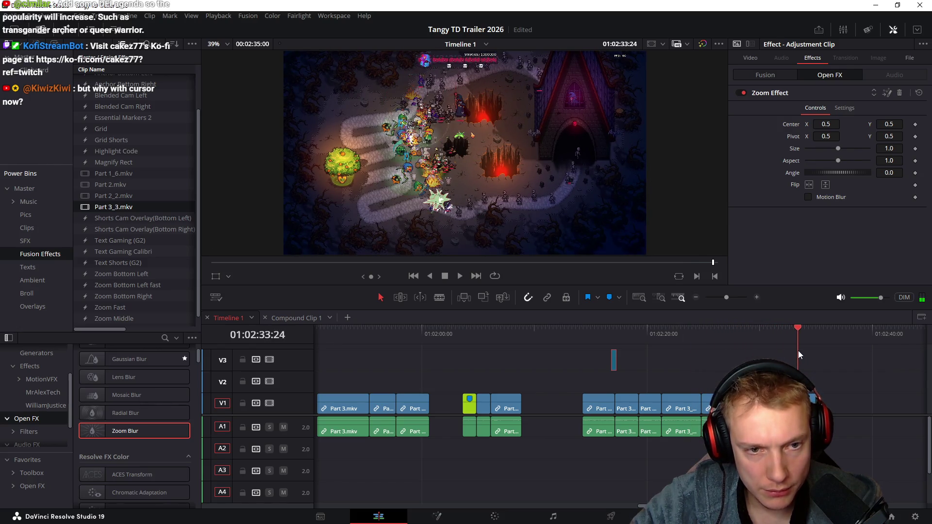
- Find 01:02:07:55, the frame where all three Select One cards appear
scroll(447, 356, down, 2)
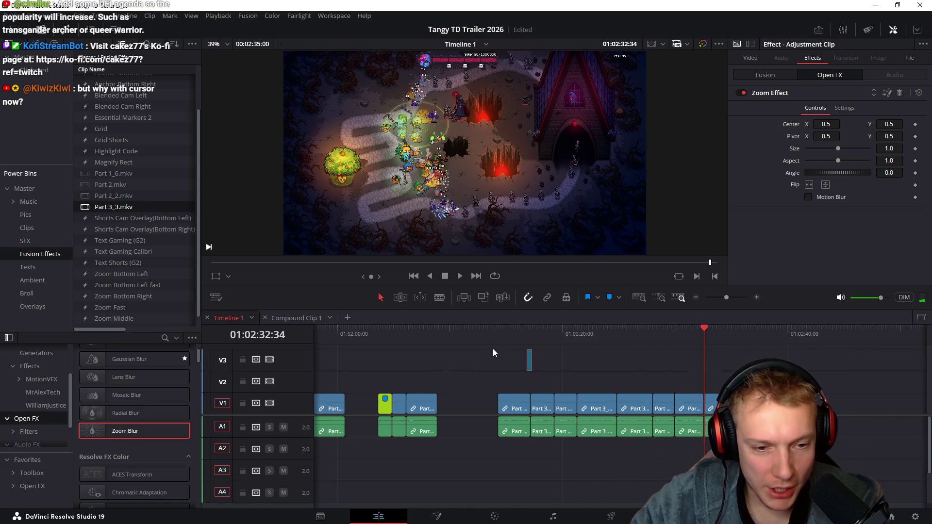
scroll(500, 350, up, 4)
click(535, 337)
mouse_move(537, 341)
mouse_down()
mouse_move(555, 348)
mouse_move(520, 350)
mouse_move(579, 346)
mouse_move(543, 354)
mouse_move(561, 354)
mouse_up()
scroll(561, 354, up, 3)
scroll(604, 379, up, 2)
click(529, 334)
key(space)
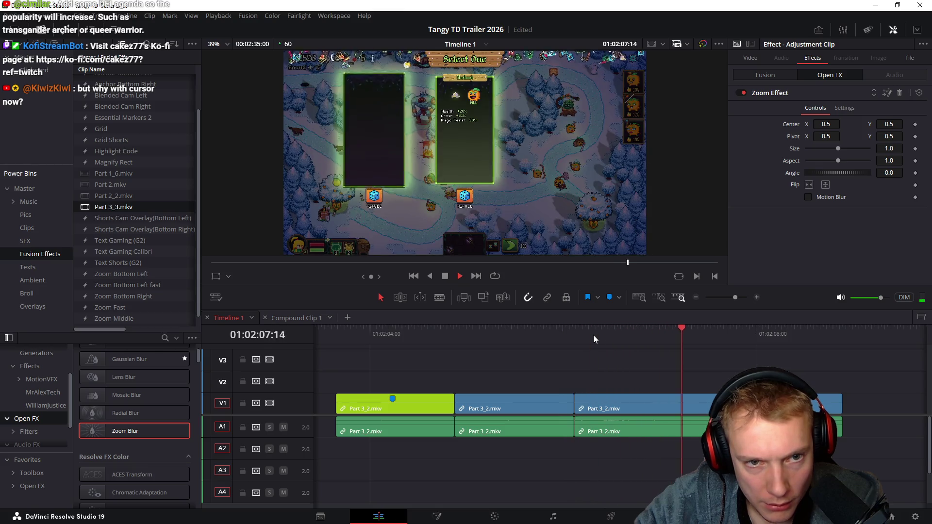
click(726, 334)
click(748, 334)
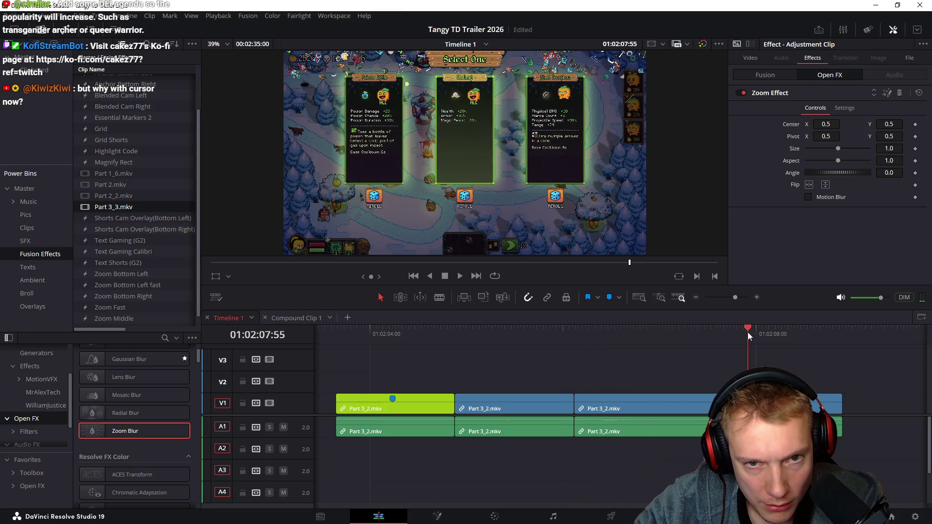
- Trim off the Part 3_2.mkv footage after 01:02:07:55, leaving a gap
key(ctrl+shift+])
scroll(719, 368, down, 3)
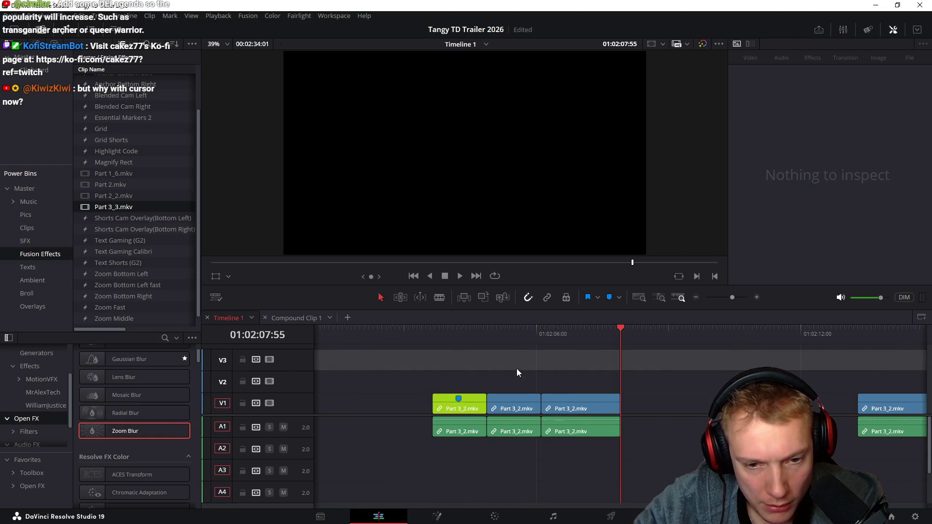
click(449, 339)
click(536, 340)
scroll(570, 349, down, 4)
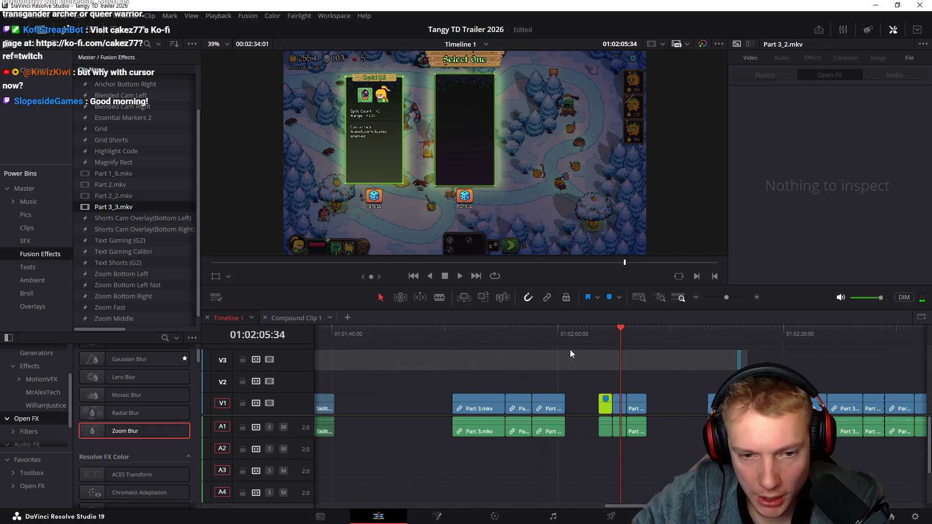
- Cut the gameplay clips from the timeline end and paste them at 01:00:08:00 after the intro
mouse_move(485, 334)
mouse_down()
mouse_move(553, 335)
mouse_move(896, 469)
mouse_up()
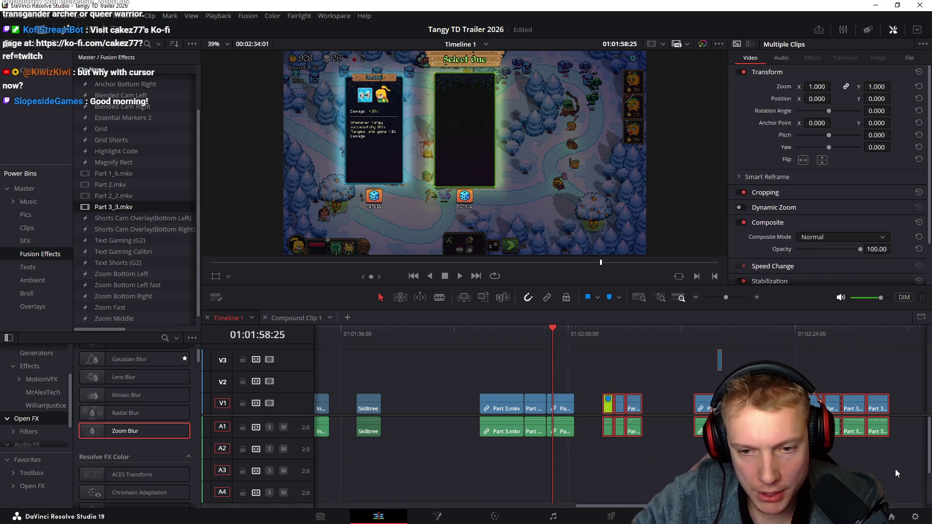
key(Delete)
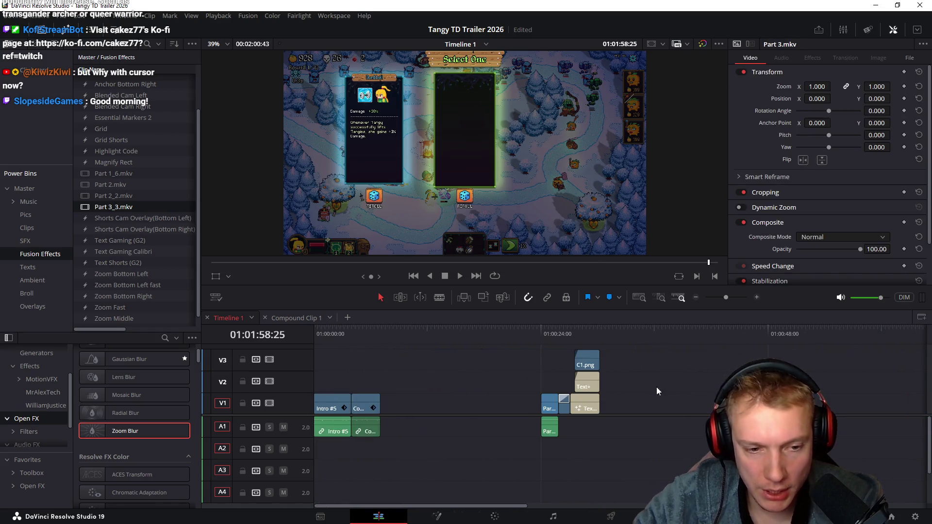
click(389, 334)
click(551, 409)
key(ctrl+shift+v)
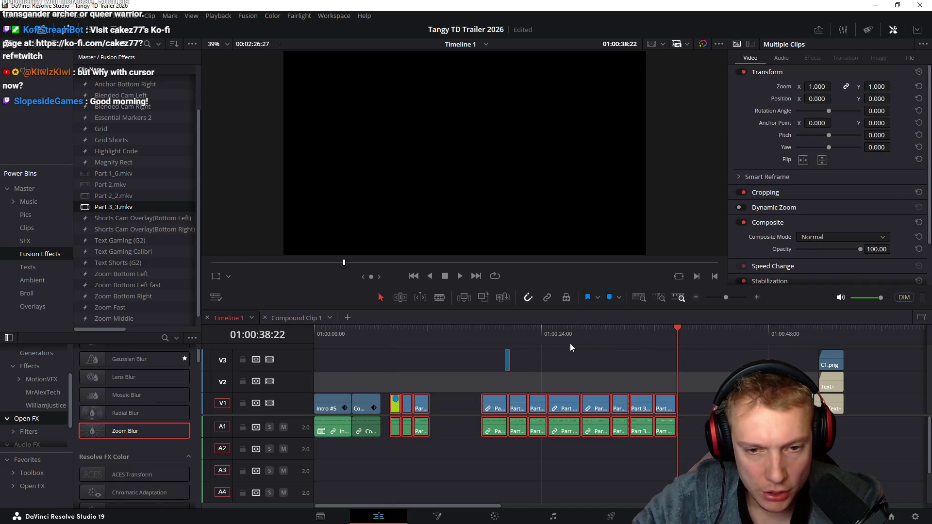
click(604, 346)
- Move the small clips about 22 seconds later and shift the pasted group 9 seconds earlier
drag(388, 377, 440, 461)
drag(421, 408, 776, 413)
drag(502, 368, 668, 453)
drag(566, 406, 466, 403)
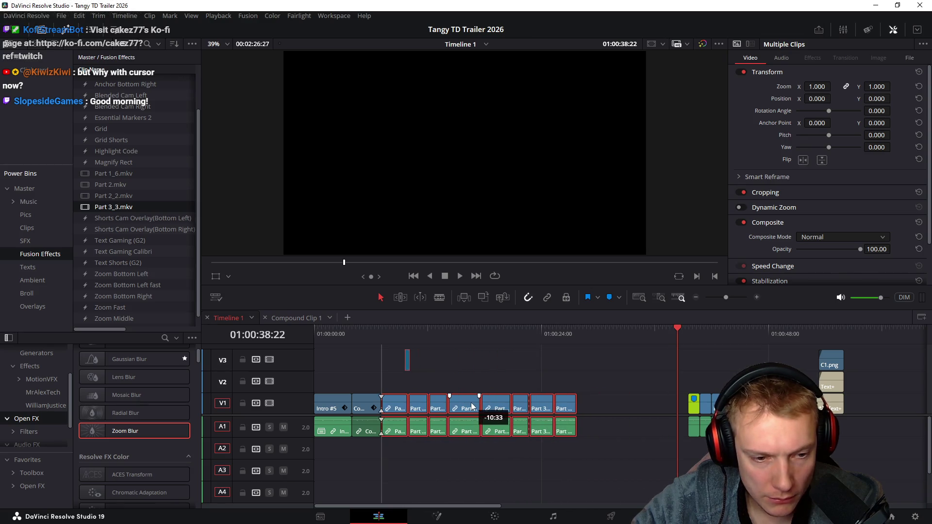
click(404, 335)
mouse_move(404, 339)
mouse_down()
mouse_move(450, 337)
mouse_move(429, 341)
mouse_up()
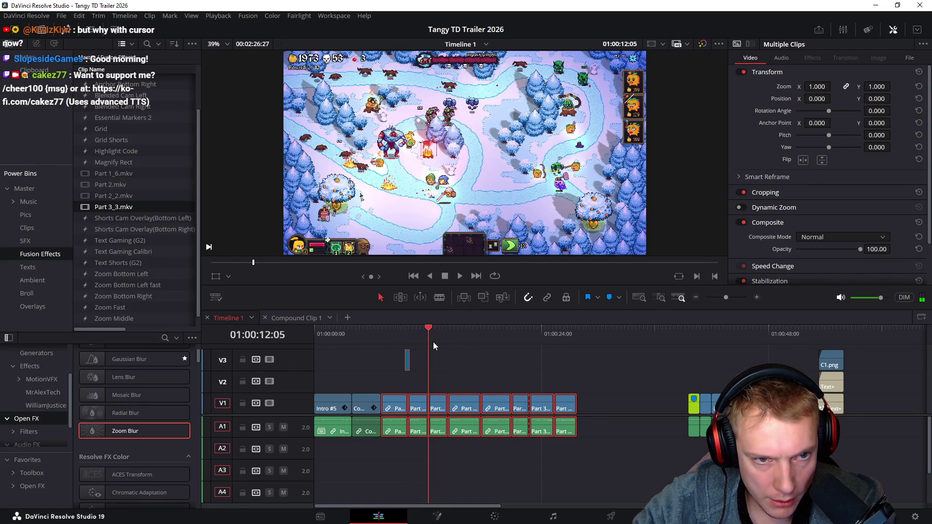
- Slide the clips after 01:00:12 back to close the gap
drag(440, 374, 605, 466)
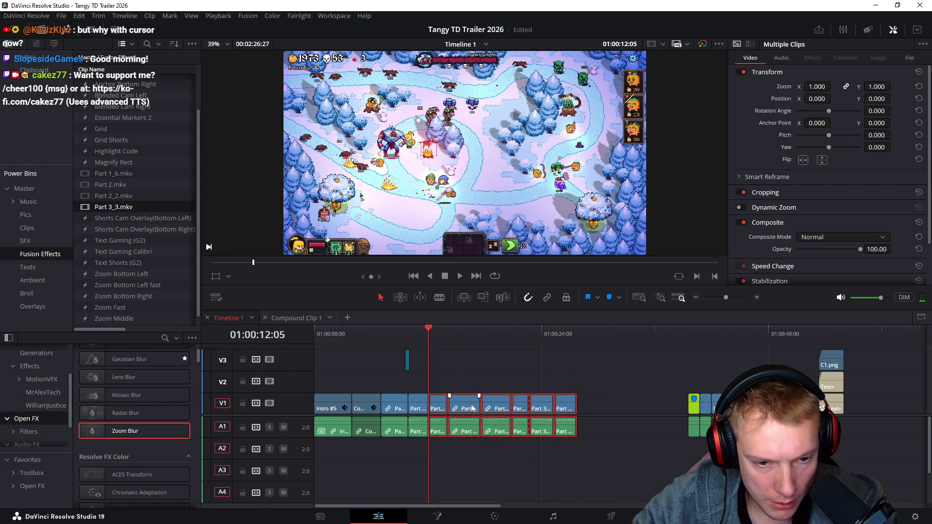
mouse_move(457, 360)
mouse_down()
mouse_move(511, 412)
mouse_move(592, 447)
mouse_up()
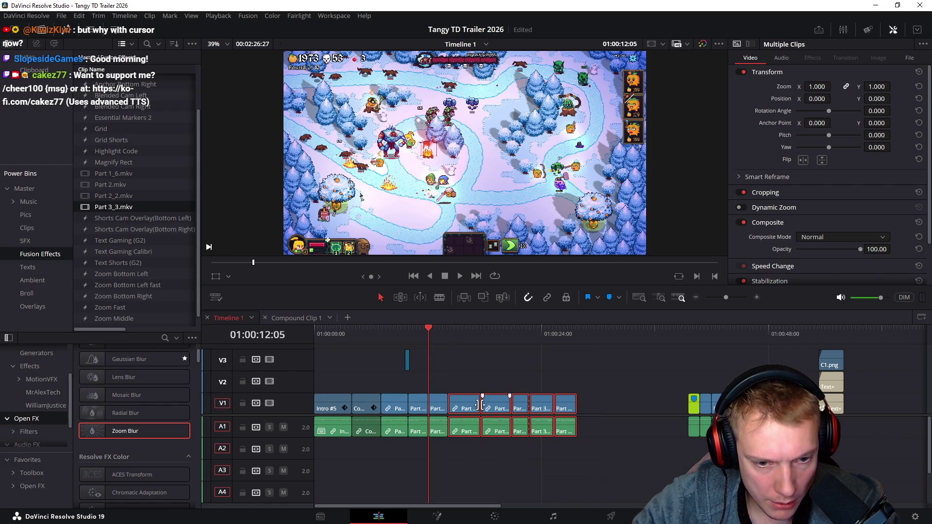
drag(470, 409, 535, 409)
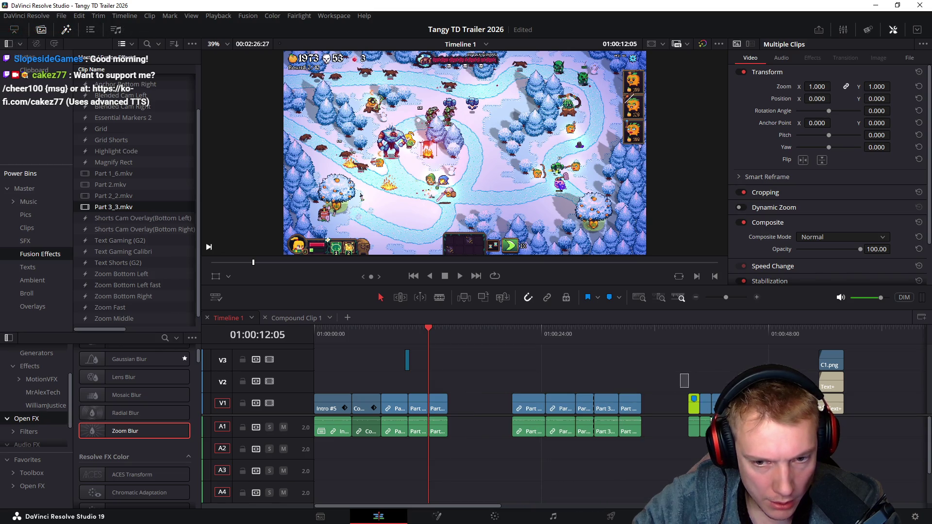
mouse_move(722, 407)
mouse_down()
mouse_move(481, 407)
mouse_move(505, 403)
mouse_up()
- Move the C1.png title group next to the gameplay clips and review the new order
click(831, 361)
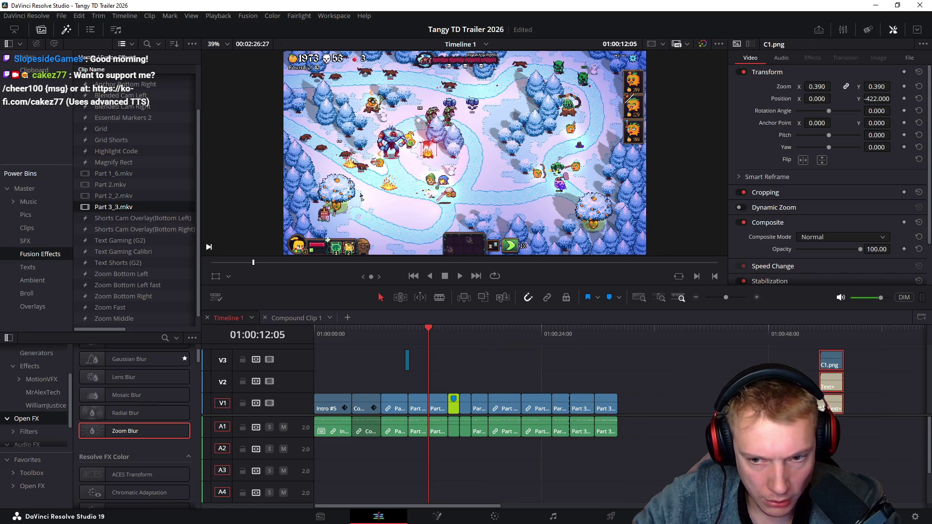
mouse_move(787, 362)
mouse_down()
mouse_move(642, 361)
mouse_move(663, 361)
mouse_up()
mouse_move(601, 339)
mouse_down()
mouse_move(677, 340)
mouse_move(485, 345)
mouse_up()
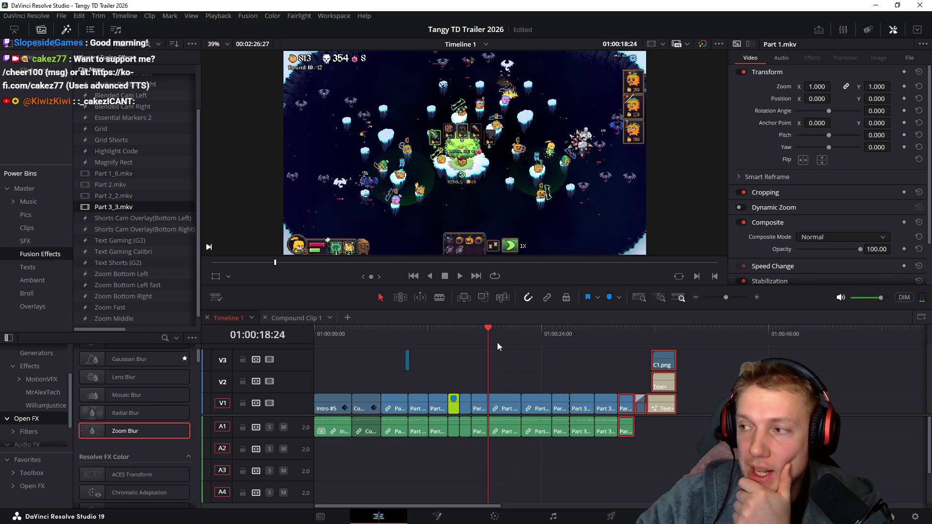
mouse_move(389, 334)
mouse_down()
mouse_move(433, 338)
mouse_move(360, 342)
mouse_move(539, 369)
mouse_move(655, 369)
mouse_move(616, 373)
mouse_up()
- Undo the Part 1.mkv speed change, move Part 1 to V2 and lengthen the Crash Zoom
mouse_move(614, 372)
mouse_down()
mouse_move(620, 366)
mouse_move(601, 368)
mouse_move(619, 365)
mouse_up()
scroll(648, 399, up, 8)
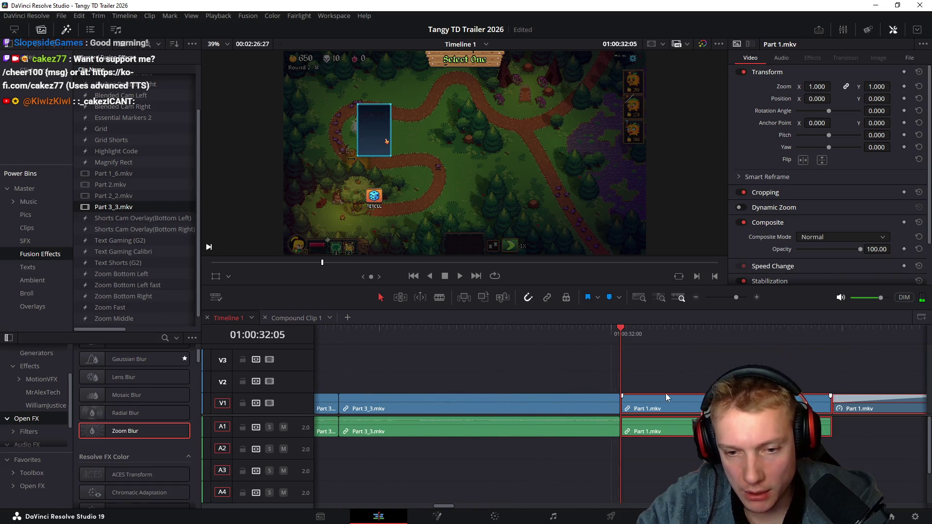
key(ctrl+z)
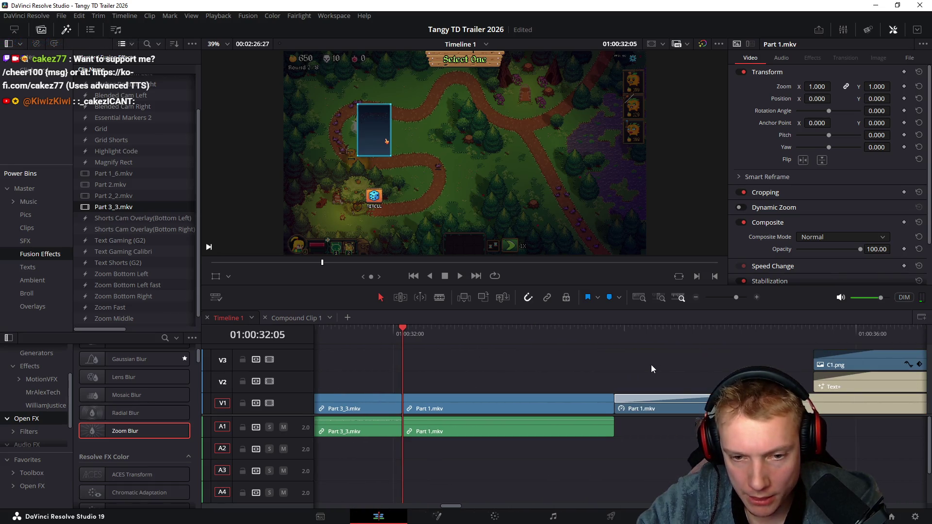
scroll(646, 369, down, 3)
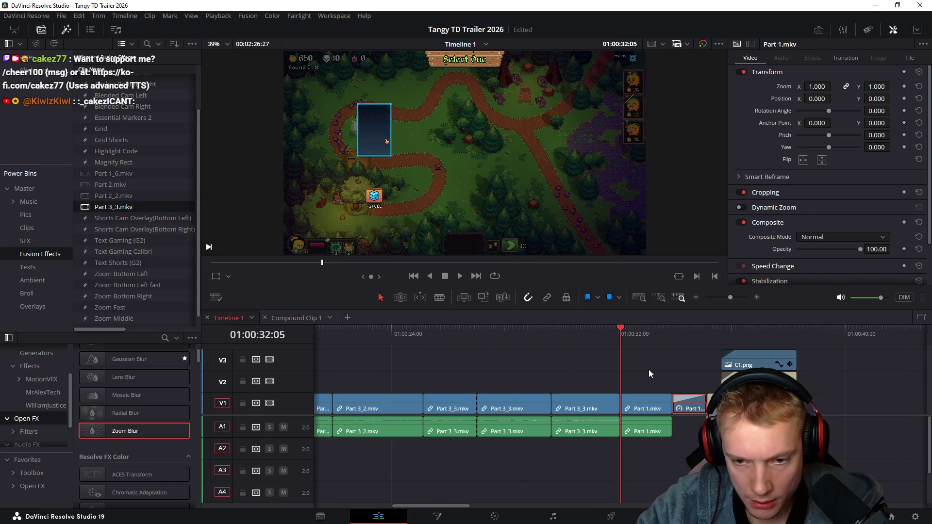
mouse_move(645, 405)
mouse_down()
mouse_move(604, 378)
mouse_move(588, 387)
mouse_up()
click(648, 399)
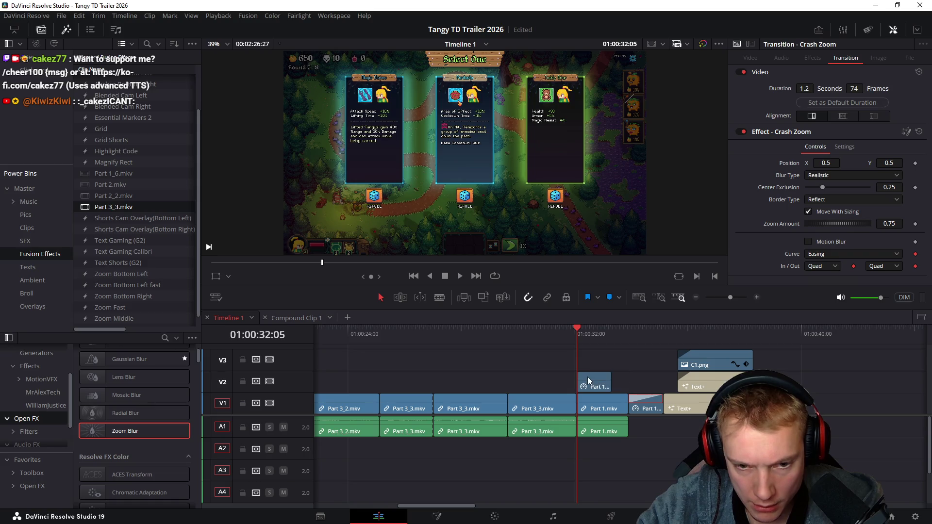
drag(593, 385, 593, 398)
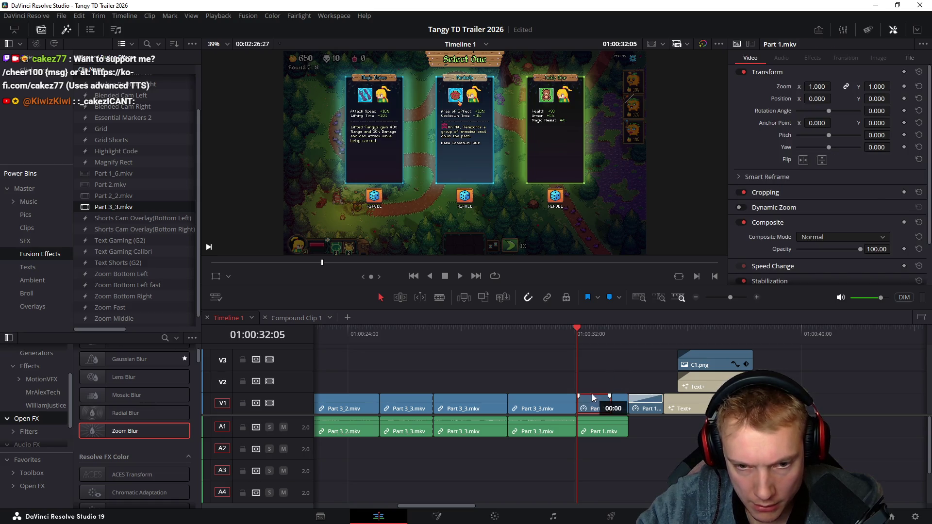
click(649, 400)
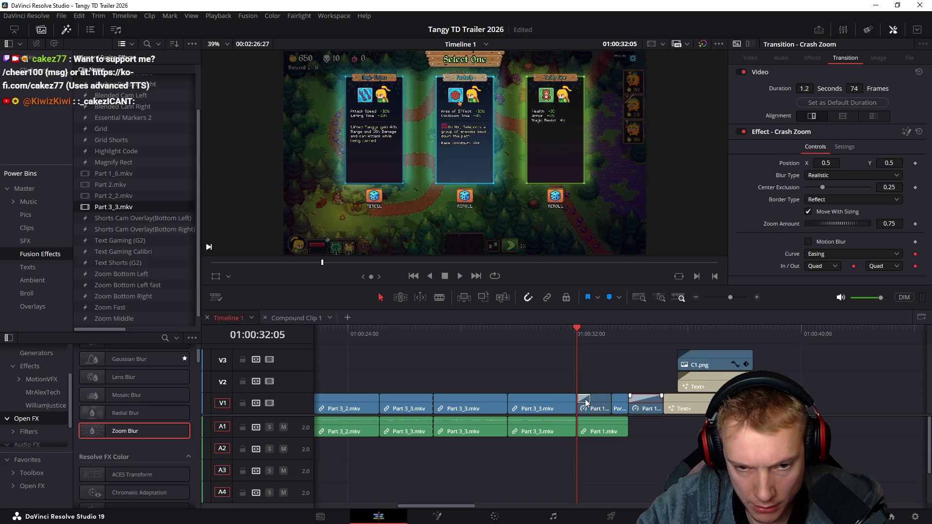
drag(584, 401, 612, 399)
- Ripple-delete the Part 1 clips and play back the edit to check it
click(644, 399)
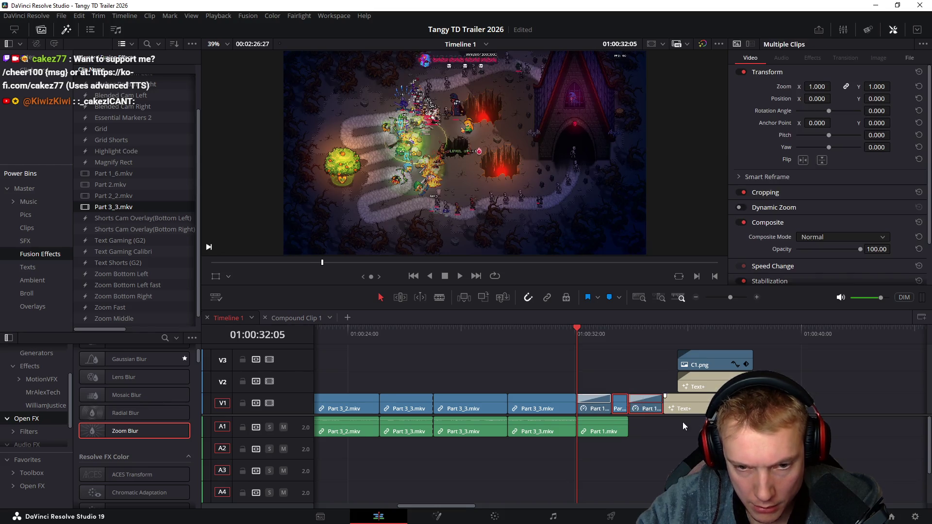
key(Delete)
click(617, 426)
key(Delete)
click(557, 338)
key(space)
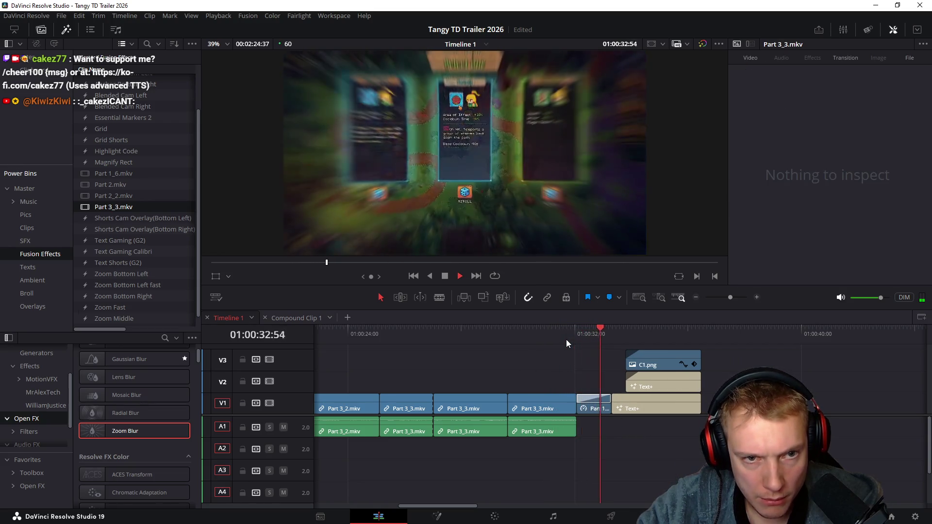
scroll(560, 344, up, 3)
drag(434, 333, 549, 353)
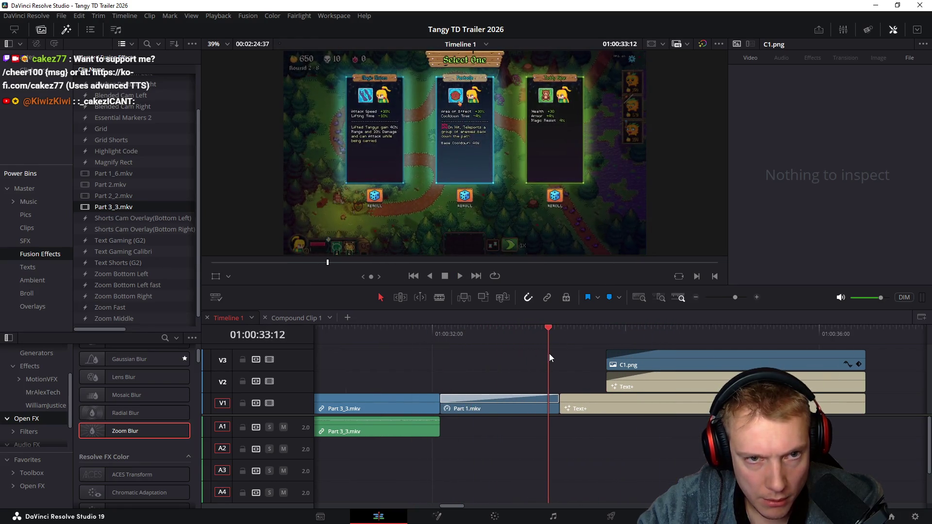
- Delete the Crash Zoom transition and ripple-delete the remaining Part 1.mkv
scroll(543, 383, left, 5)
click(633, 400)
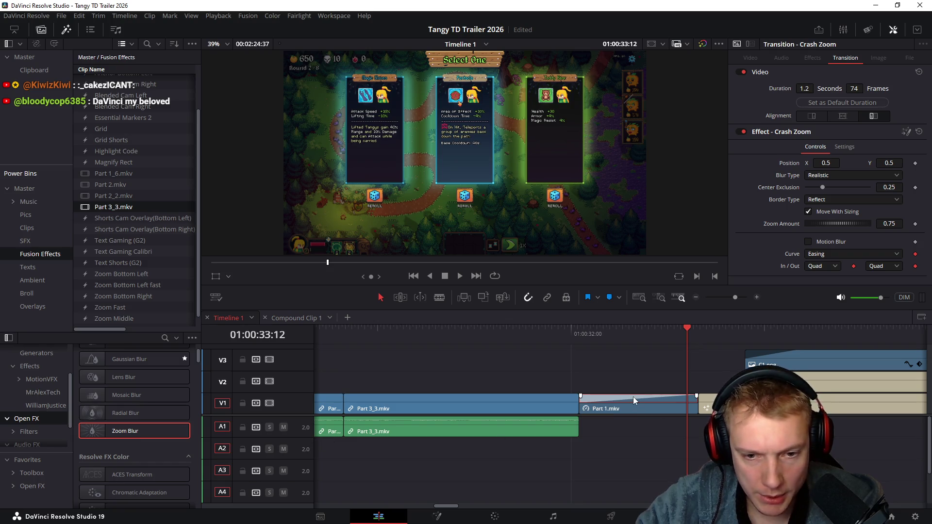
click(573, 399)
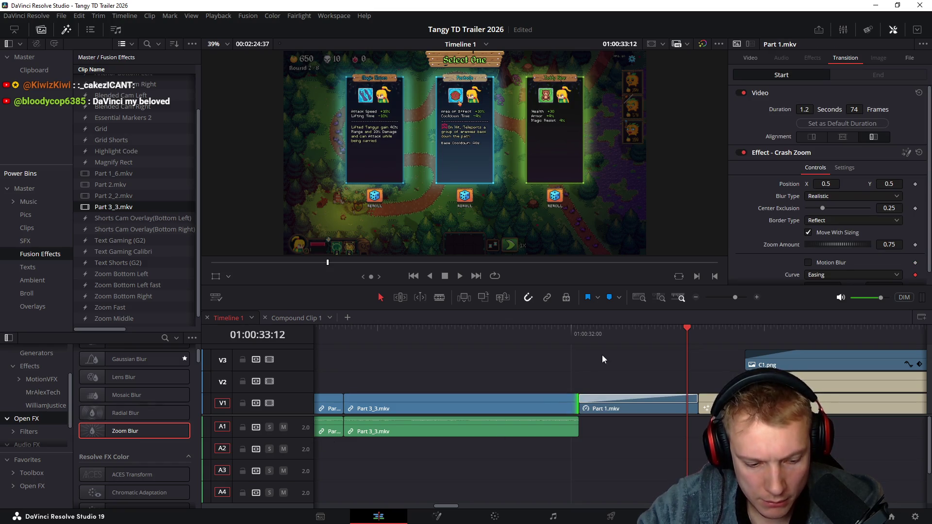
key(Delete)
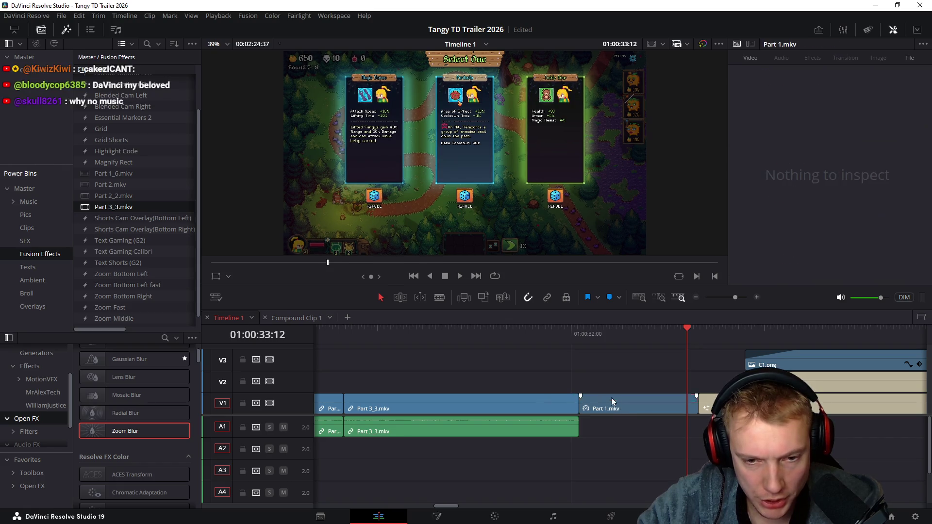
click(573, 400)
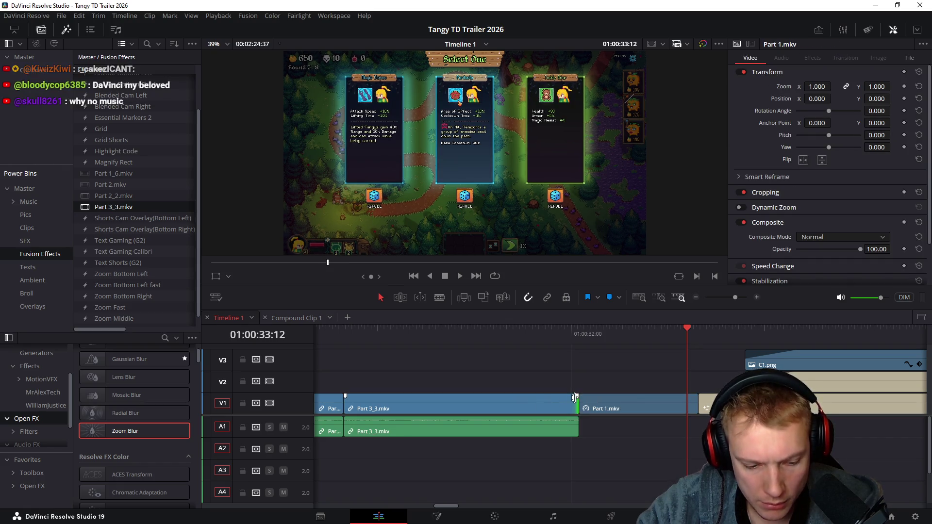
click(623, 396)
key(BackSpace)
mouse_move(479, 340)
mouse_down()
mouse_move(459, 336)
mouse_move(477, 339)
mouse_up()
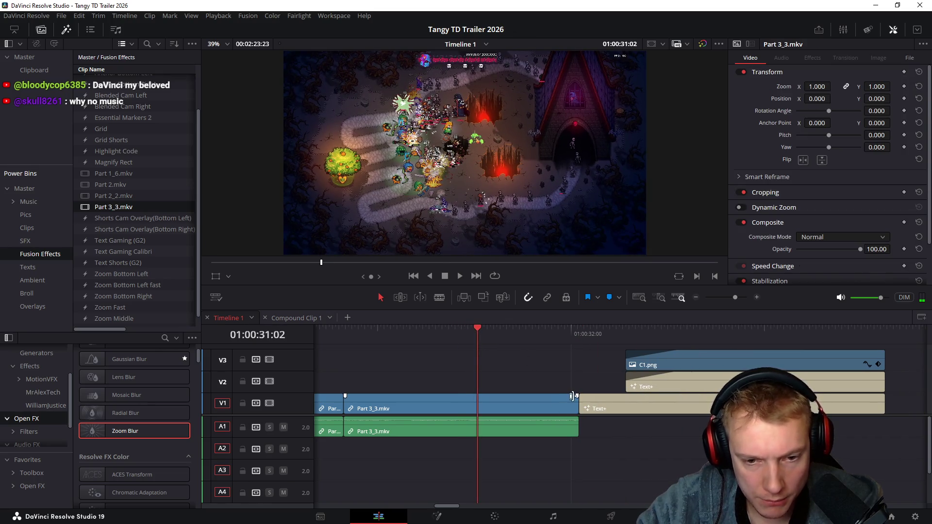
- Add the default transition from Part 3_3.mkv into the Tangy TD end card and preview it
key(ctrl+t)
mouse_move(478, 335)
mouse_down()
mouse_move(461, 337)
mouse_move(520, 348)
mouse_move(453, 354)
mouse_move(593, 361)
mouse_up()
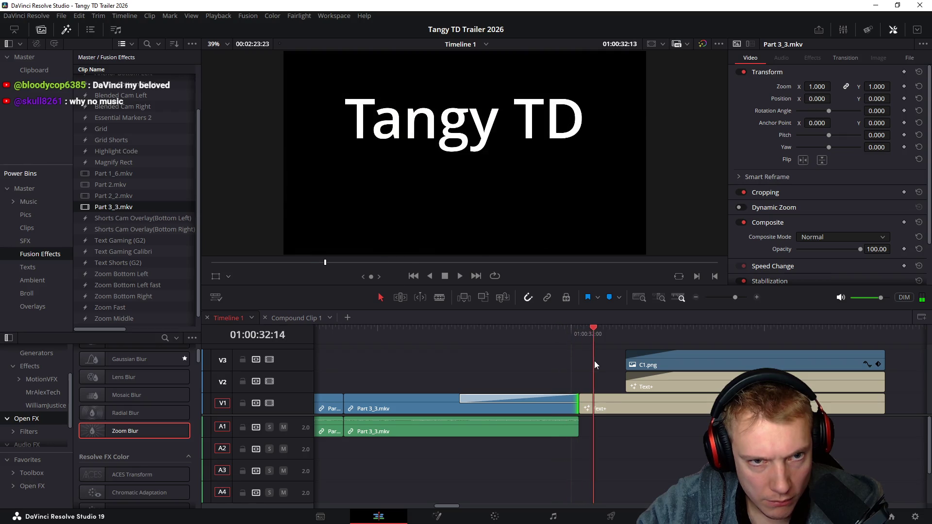
click(669, 368)
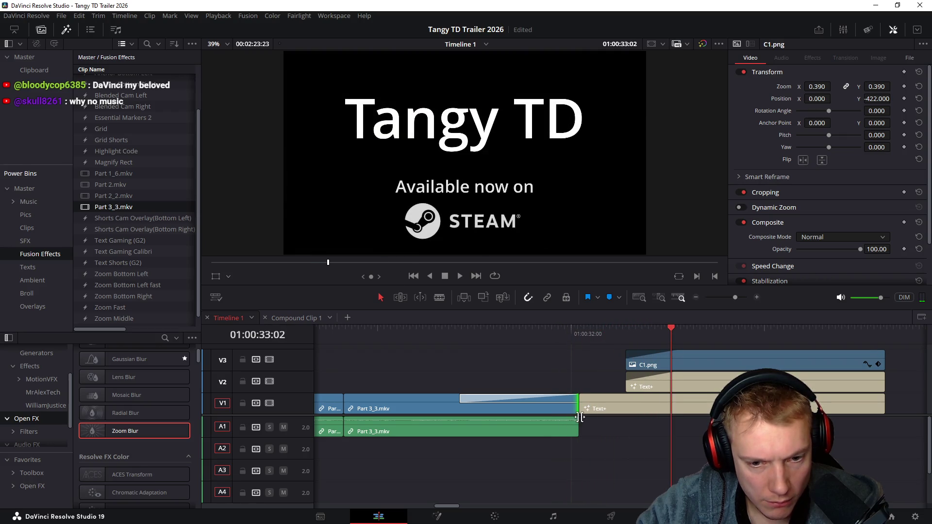
drag(455, 342, 664, 373)
scroll(697, 412, down, 6)
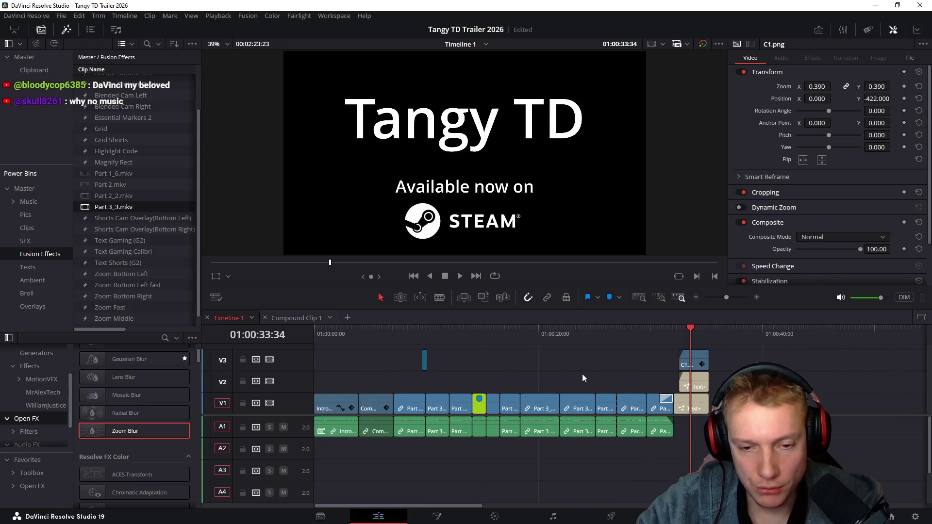
click(704, 338)
drag(703, 336, 297, 330)
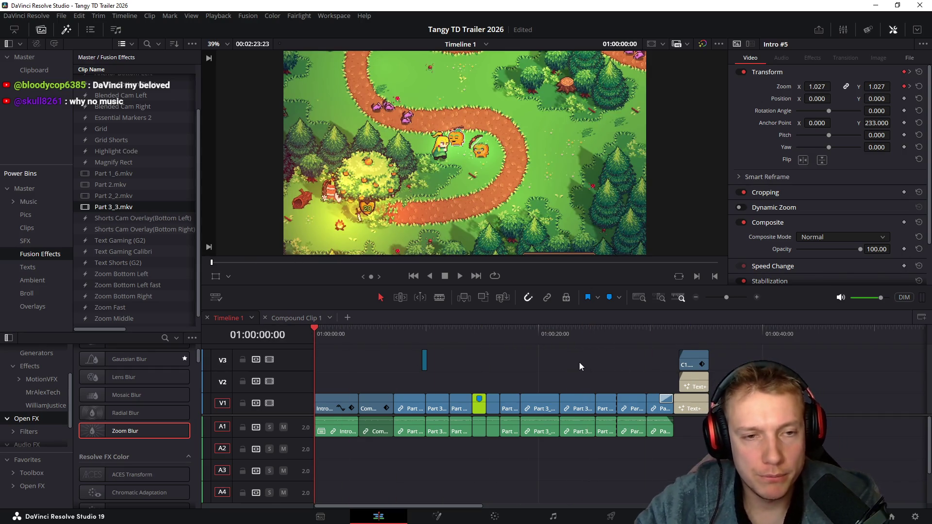
key(ctrl+f)
key(space)
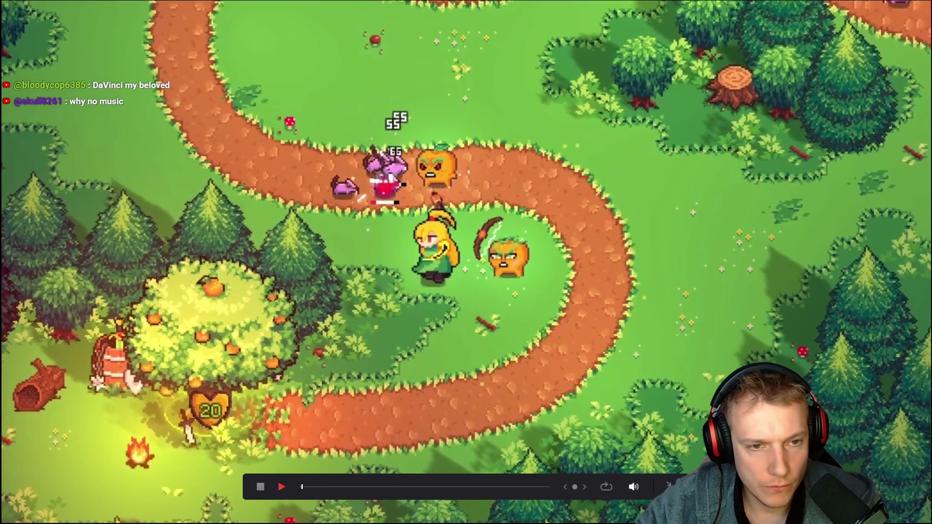
key(Escape)
click(318, 334)
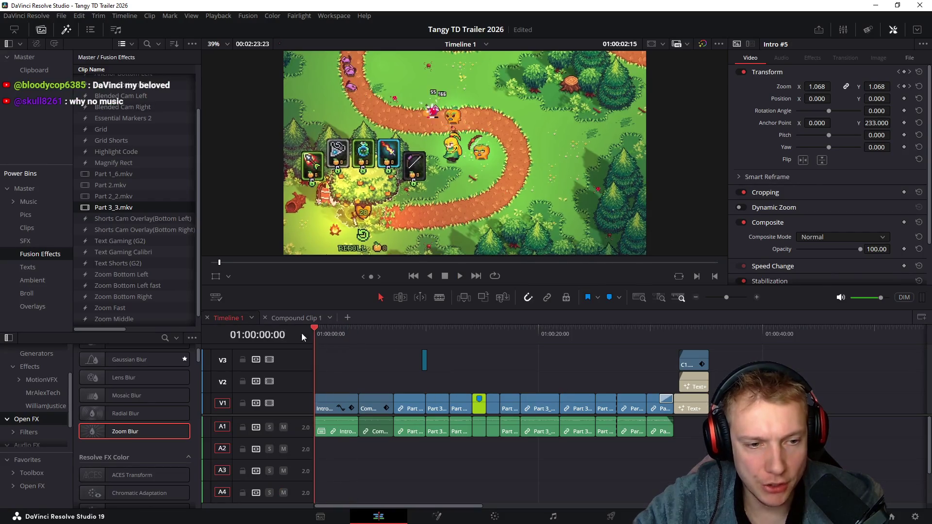
key(ctrl+f)
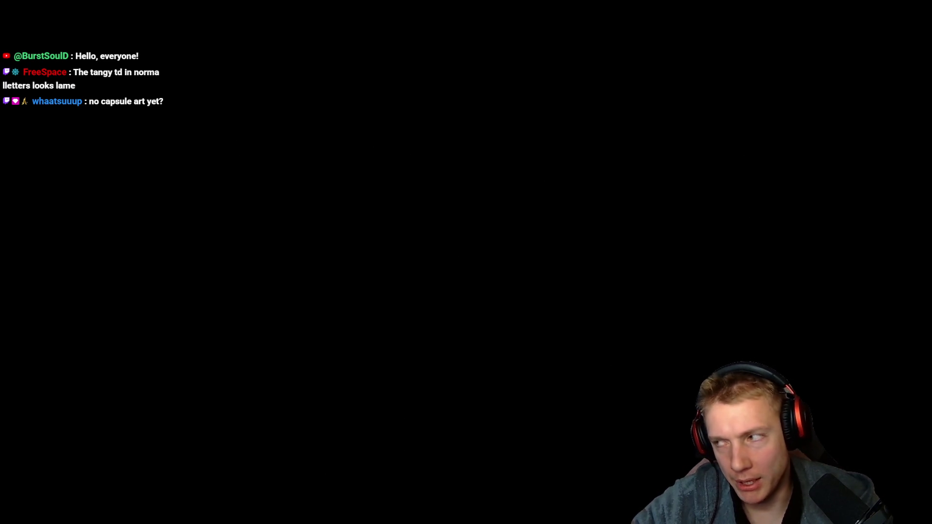
key(Escape)
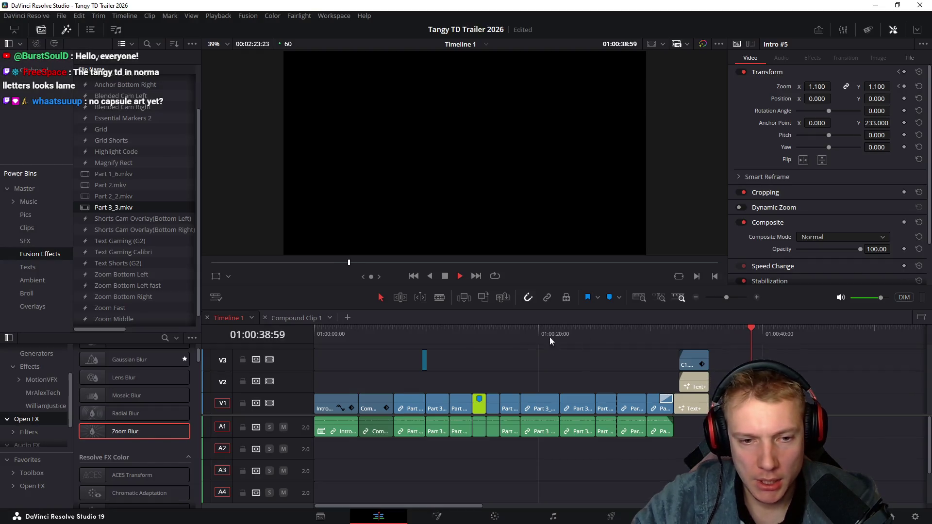
- Stop playback and review the opening footage around six to seven seconds
click(432, 340)
scroll(530, 374, up, 3)
key(space)
click(385, 336)
click(394, 337)
click(340, 336)
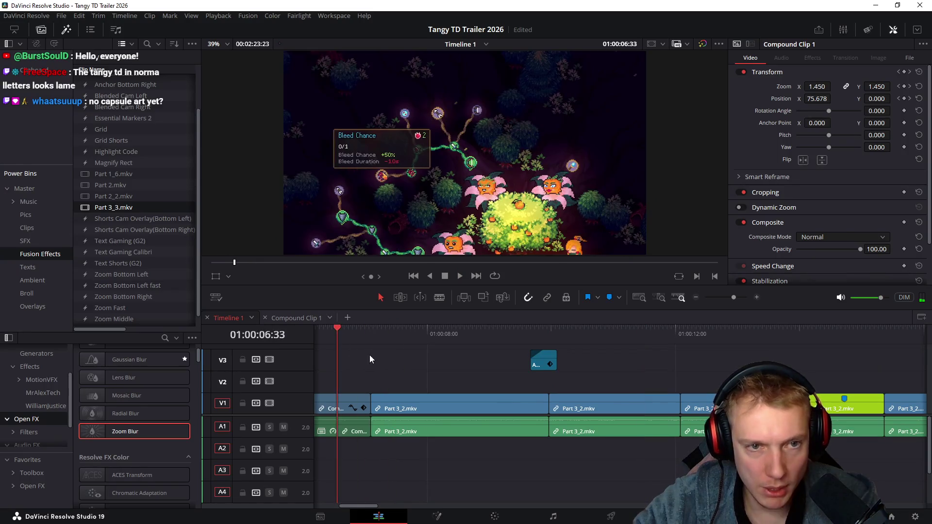
scroll(567, 373, left, 5)
mouse_move(426, 339)
mouse_down()
mouse_move(559, 346)
mouse_move(529, 358)
mouse_move(660, 364)
mouse_up()
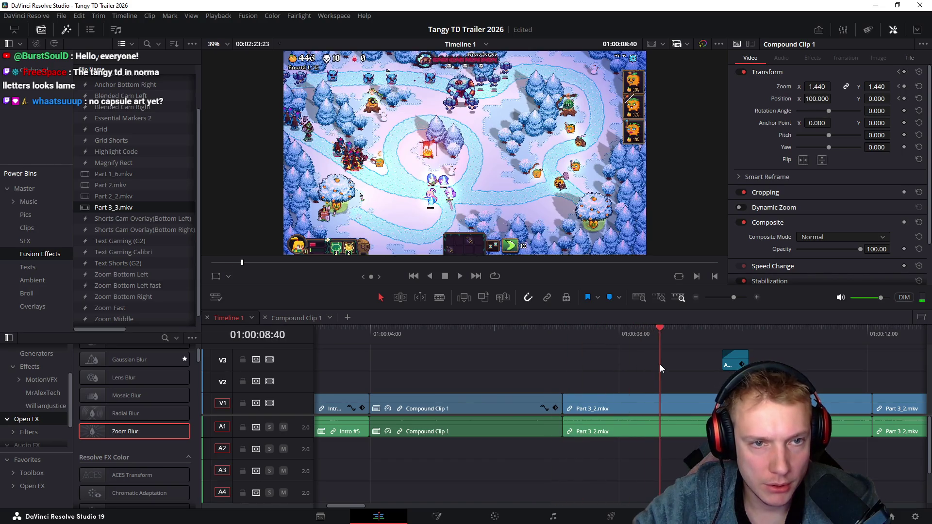
- Check the Intro #5 clip's zoom and locate the Part 3_2.mkv clip near eight seconds
scroll(466, 365, right, 3)
mouse_move(444, 338)
mouse_down()
mouse_move(425, 333)
mouse_move(477, 345)
mouse_up()
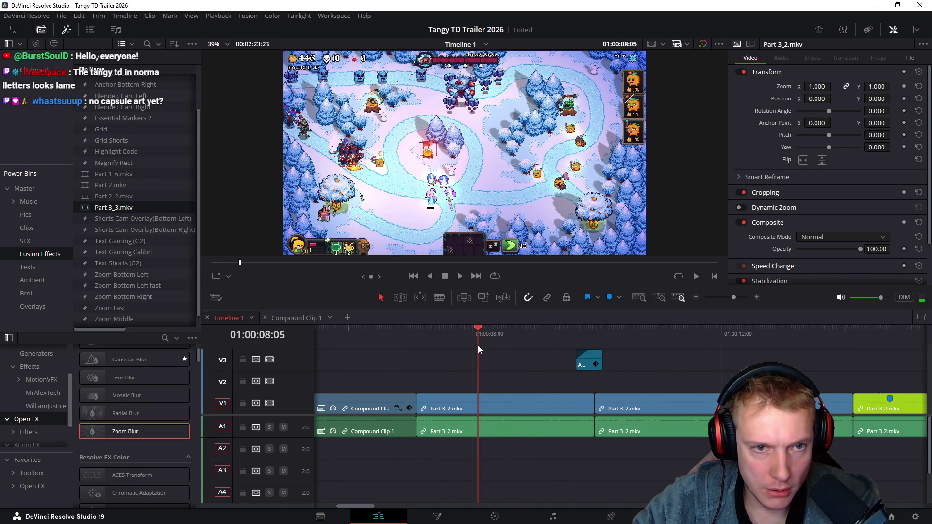
scroll(432, 369, left, 5)
click(455, 406)
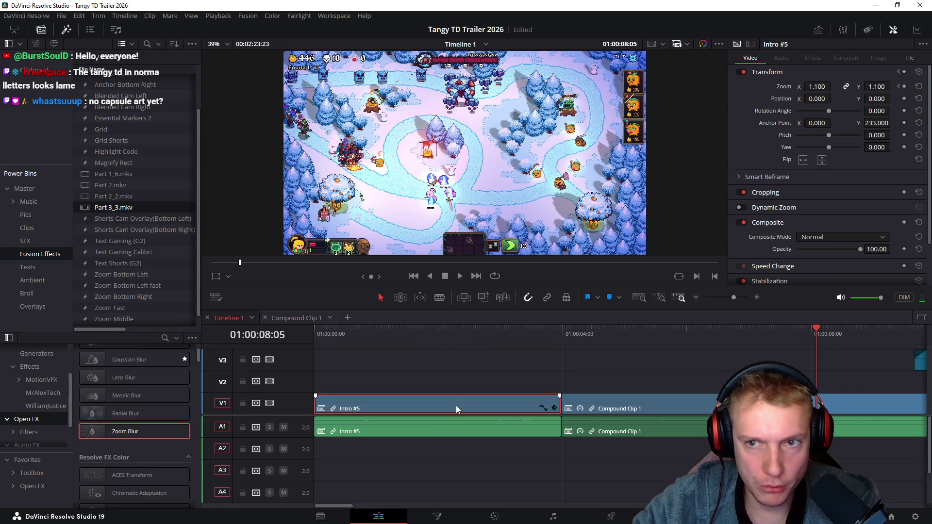
mouse_move(446, 328)
mouse_down()
mouse_move(808, 355)
mouse_move(817, 340)
mouse_up()
scroll(561, 368, right, 3)
scroll(561, 375, right, 5)
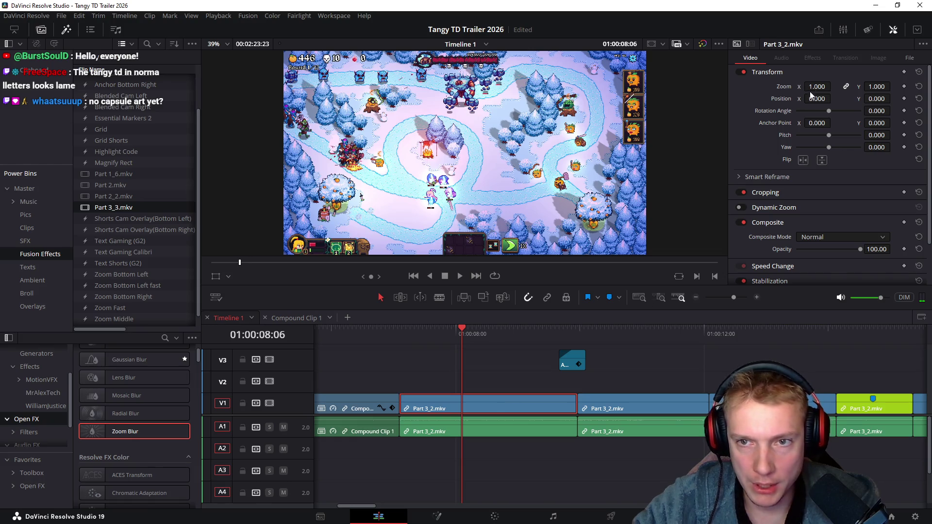
- Zoom Part 3_2.mkv to 2.170, reframe onto the heroes in the snow, and review
drag(817, 87, 869, 86)
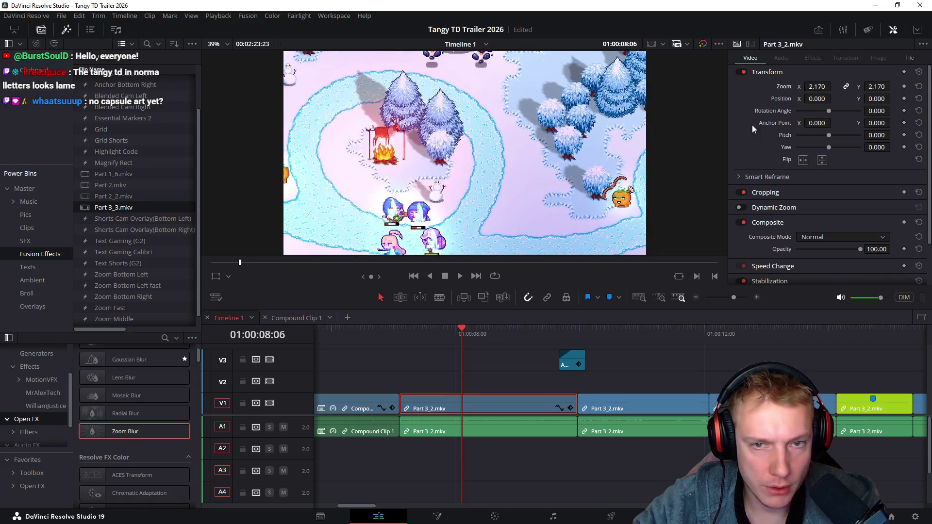
mouse_move(516, 189)
mouse_down()
mouse_move(567, 112)
mouse_move(581, 156)
mouse_move(566, 153)
mouse_up()
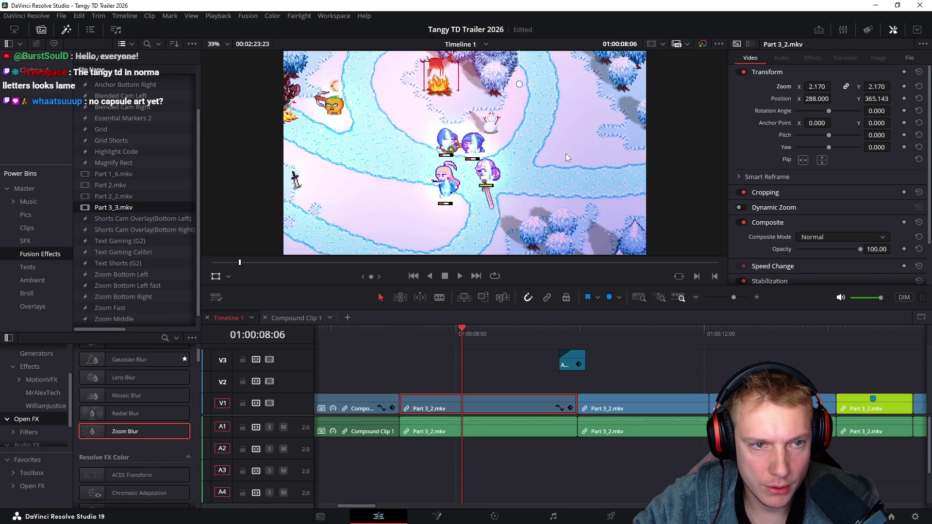
mouse_move(373, 338)
mouse_down()
mouse_move(598, 350)
mouse_move(578, 351)
mouse_up()
click(521, 369)
click(522, 369)
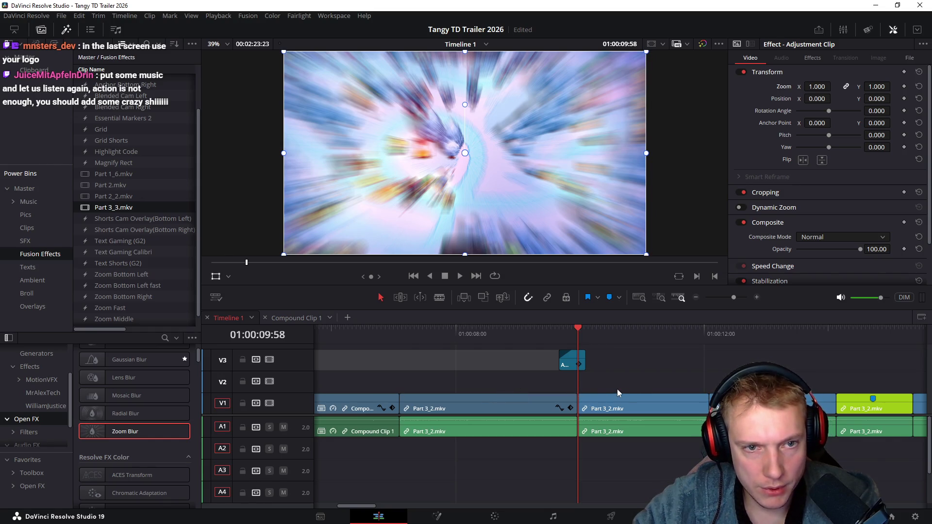
click(523, 375)
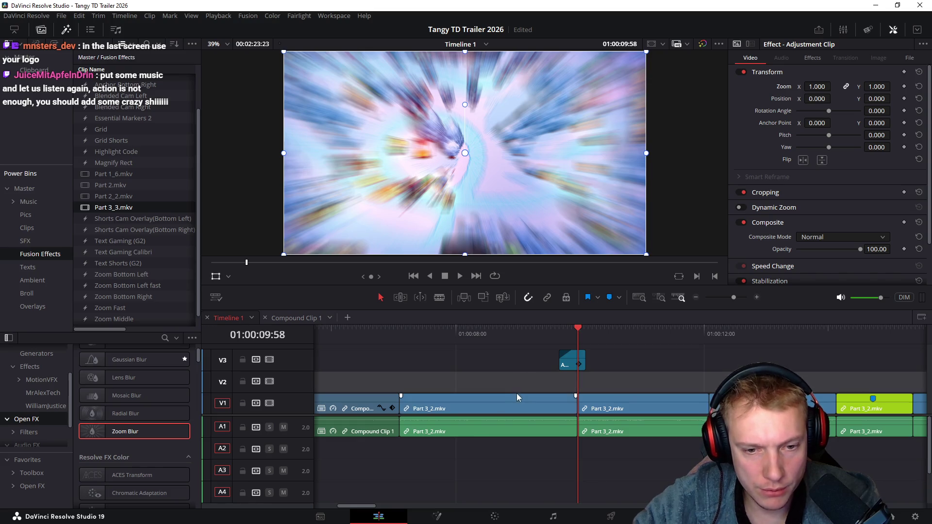
- Combine the Part 3_2.mkv clips on both tracks into Compound Clip 1
drag(479, 374, 601, 459)
right_click(505, 404)
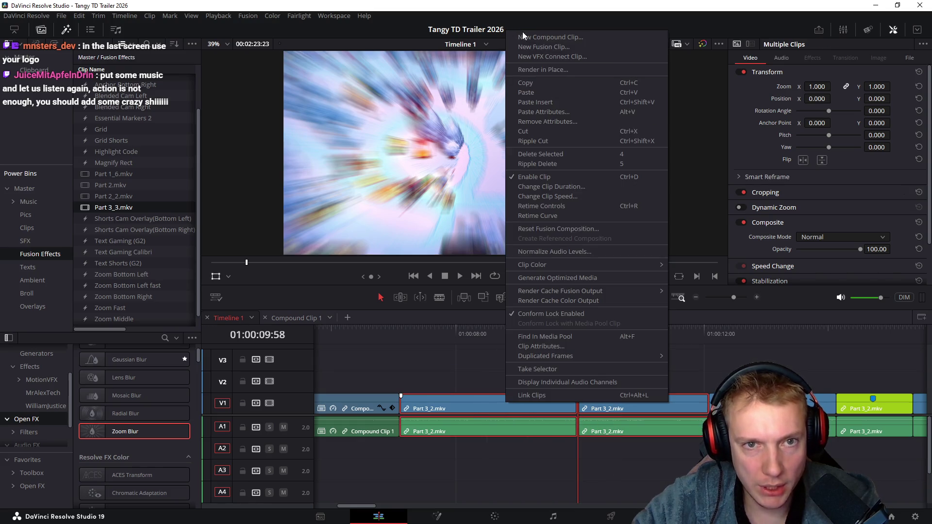
click(522, 35)
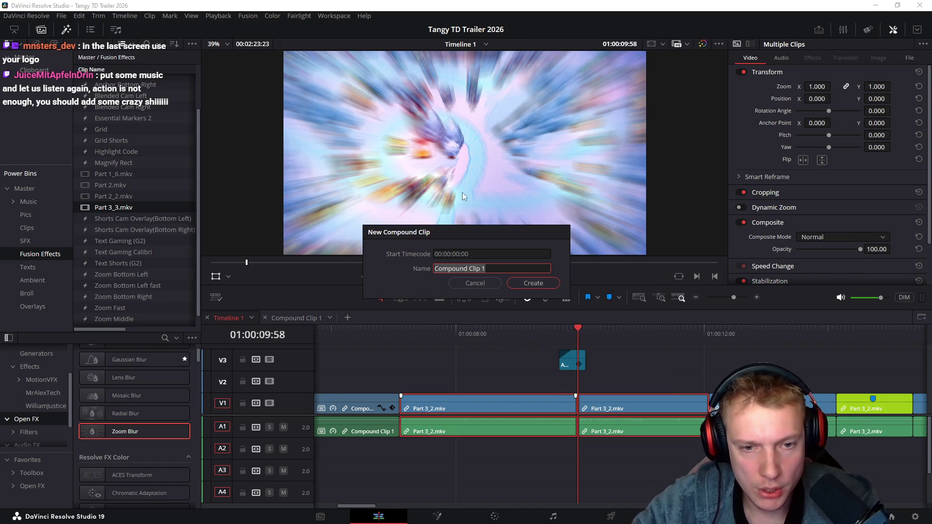
click(536, 285)
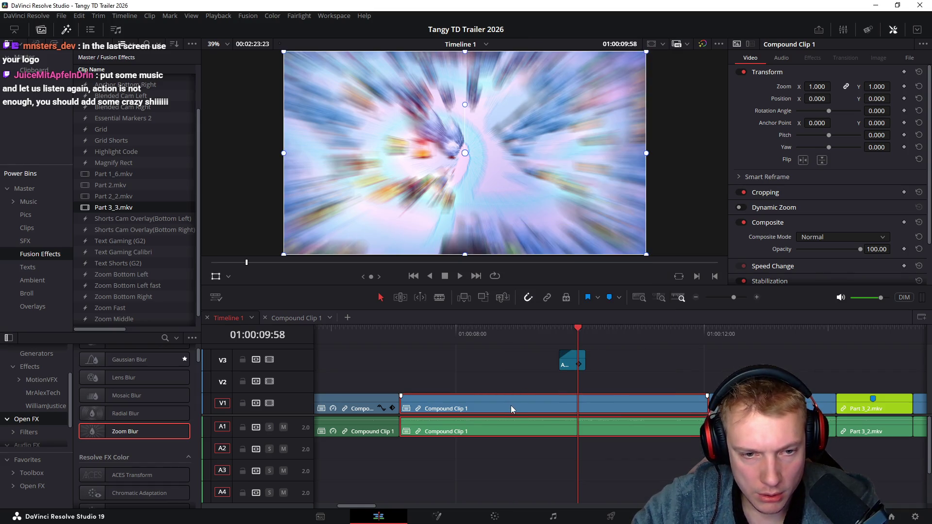
drag(416, 334, 401, 339)
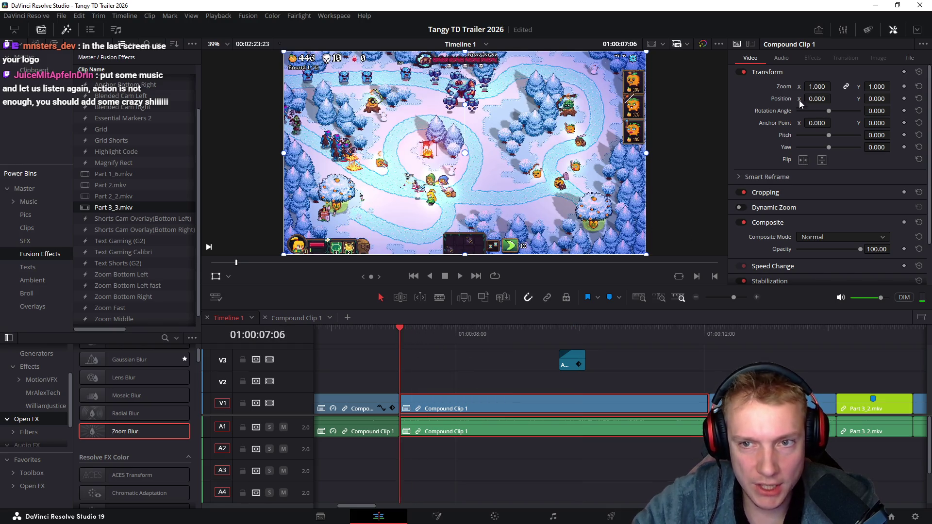
- Punch Compound Clip 1 in to 2.430 zoom, framed on the heroes at position 311/440
drag(816, 86, 833, 110)
mouse_move(529, 166)
mouse_down()
mouse_move(573, 116)
mouse_move(564, 158)
mouse_move(584, 149)
mouse_move(587, 158)
mouse_up()
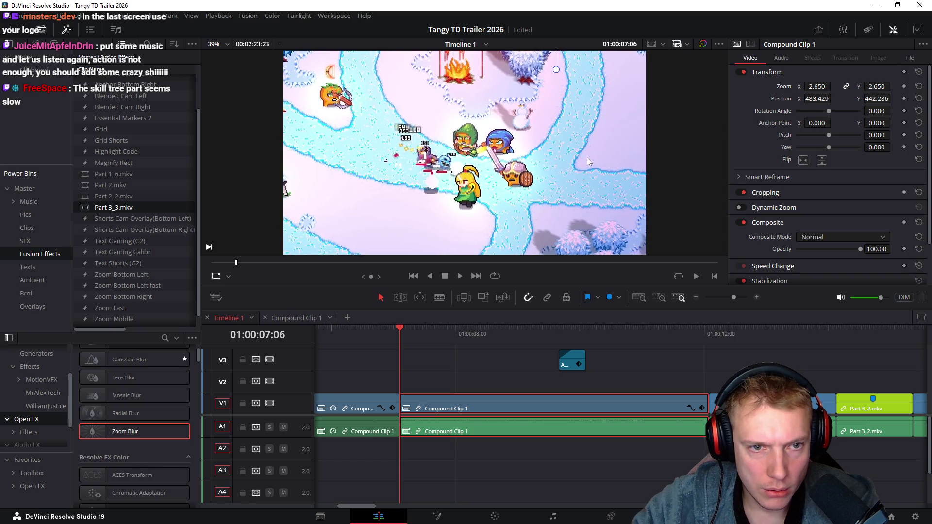
drag(377, 334, 435, 334)
mouse_move(817, 87)
mouse_down()
mouse_move(833, 87)
mouse_move(817, 116)
mouse_up()
mouse_move(579, 156)
mouse_down()
mouse_move(534, 158)
mouse_move(543, 157)
mouse_up()
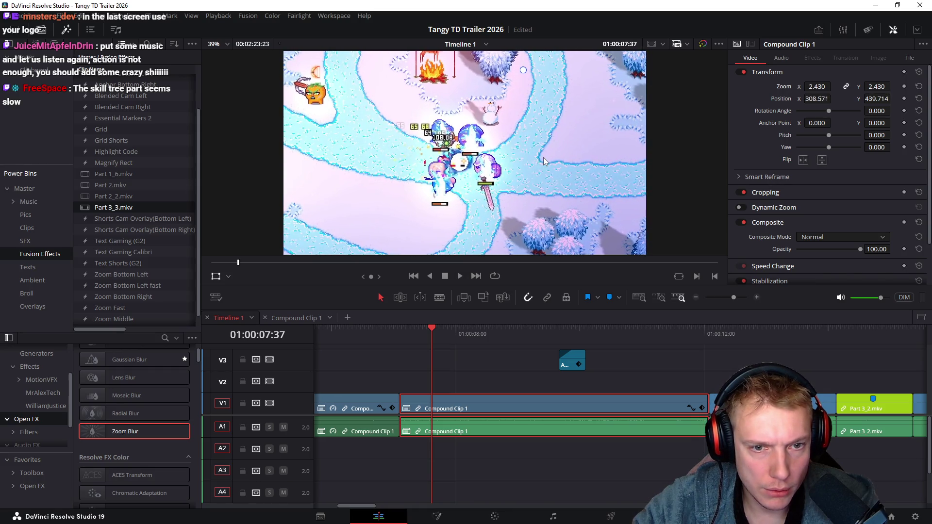
mouse_move(383, 335)
mouse_down()
mouse_move(443, 342)
mouse_move(362, 333)
mouse_move(415, 338)
mouse_up()
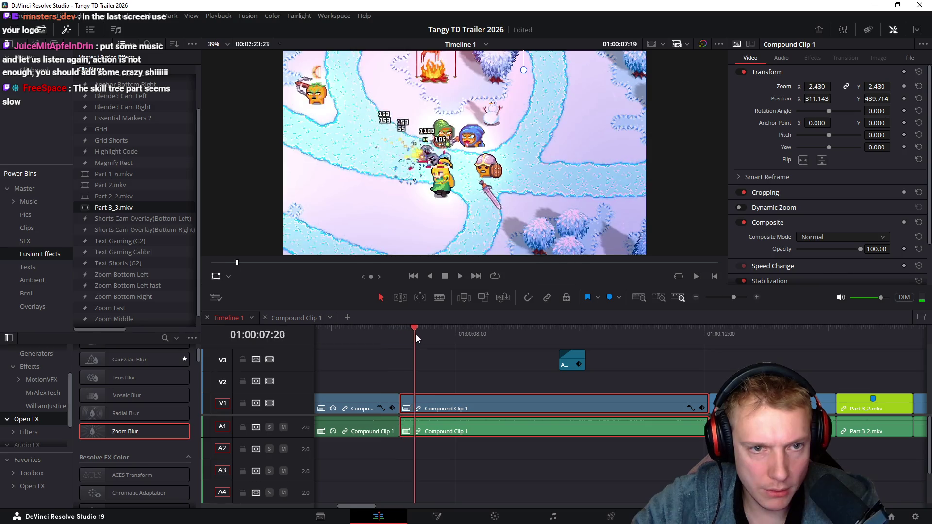
mouse_move(482, 344)
mouse_down()
mouse_move(584, 338)
mouse_move(564, 335)
mouse_up()
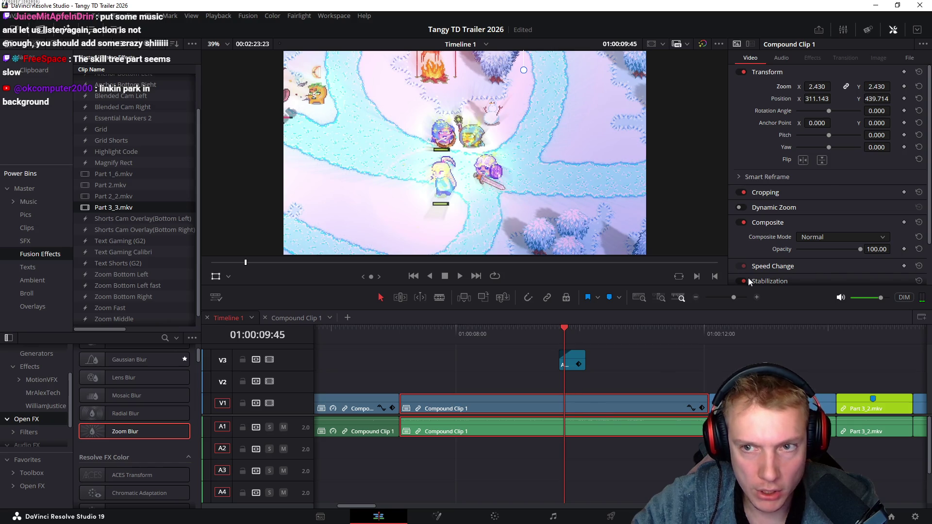
- Keyframe zoom and position, then at 01:00:10:05 return to position 0/0 and zoom 1.000
click(904, 86)
click(904, 99)
drag(568, 335, 586, 339)
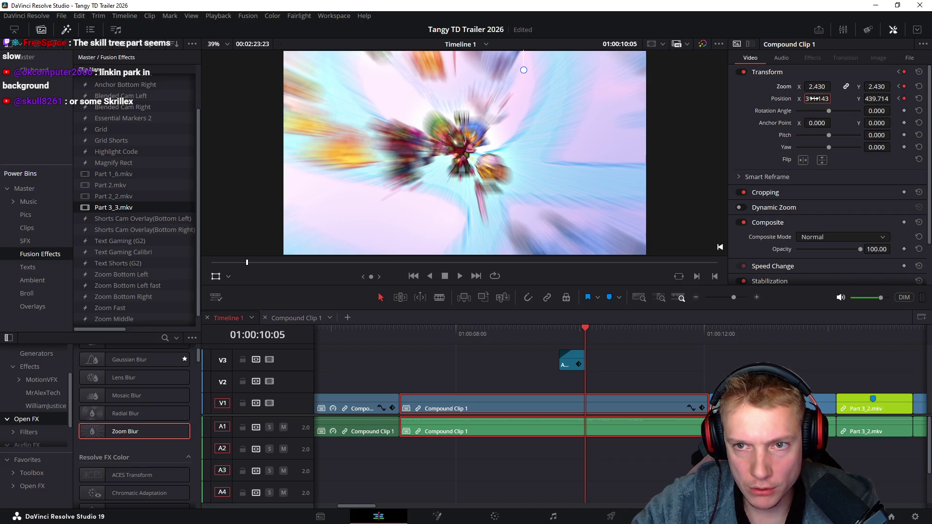
text(0)
key(Return)
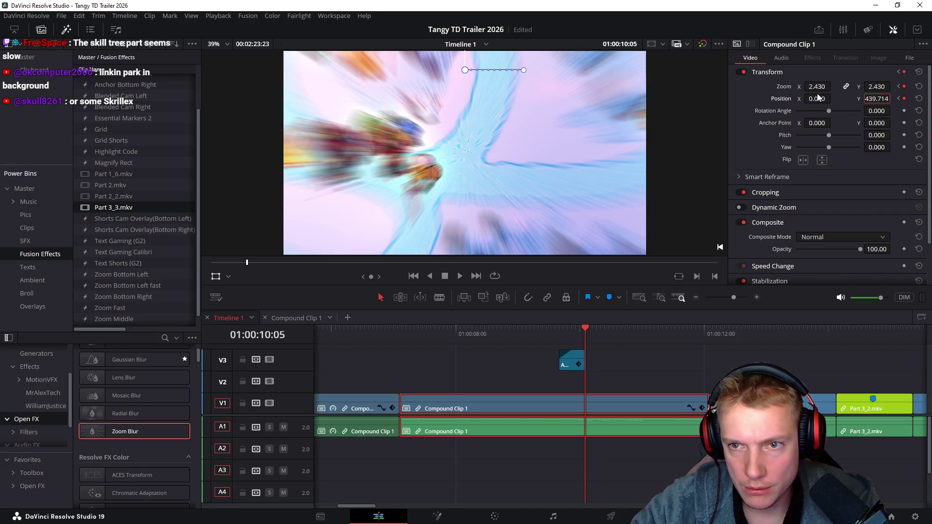
text(0)
key(Return)
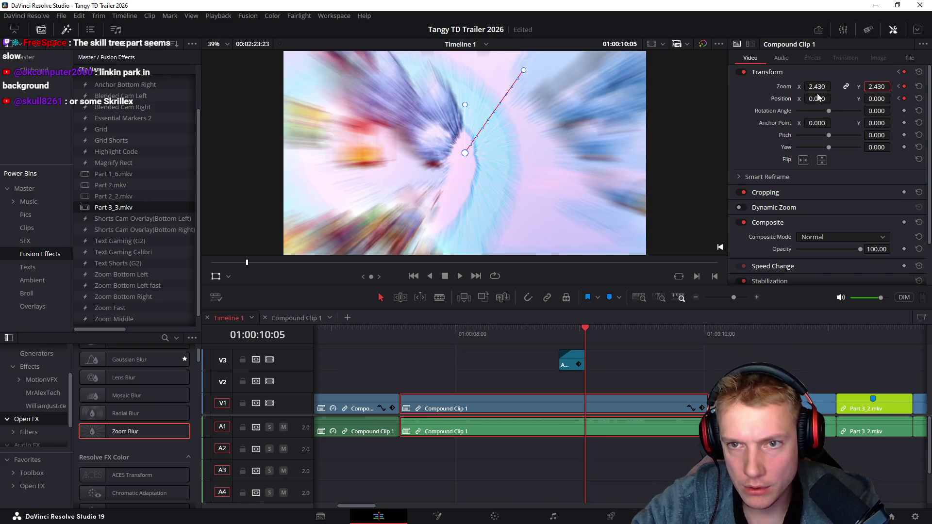
text(1)
key(Return)
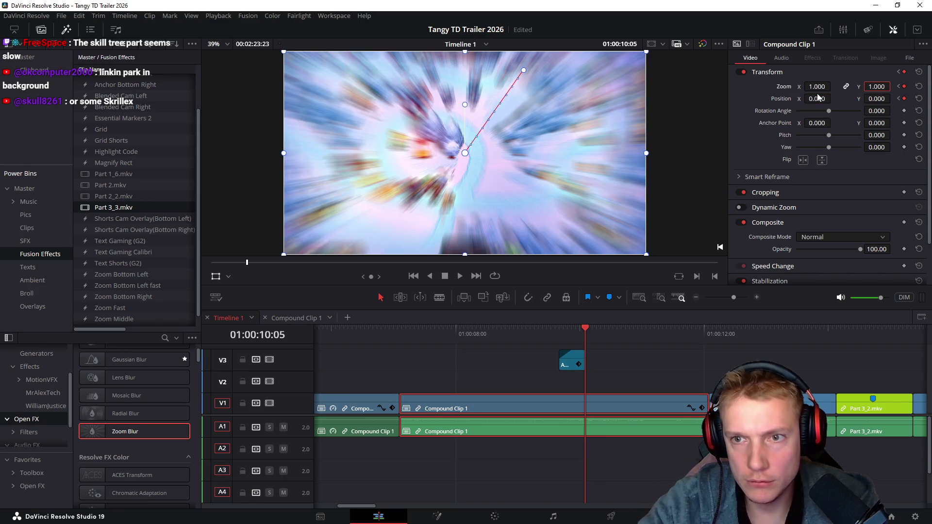
- Play back the zoom-out from 2.430 to full frame to review it
click(529, 328)
key(space)
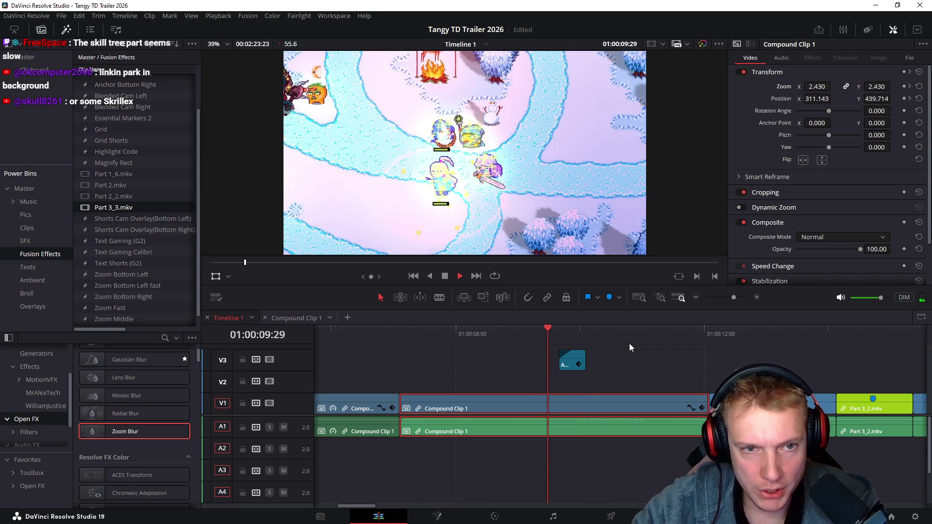
click(547, 331)
key(space)
scroll(543, 340, up, 3)
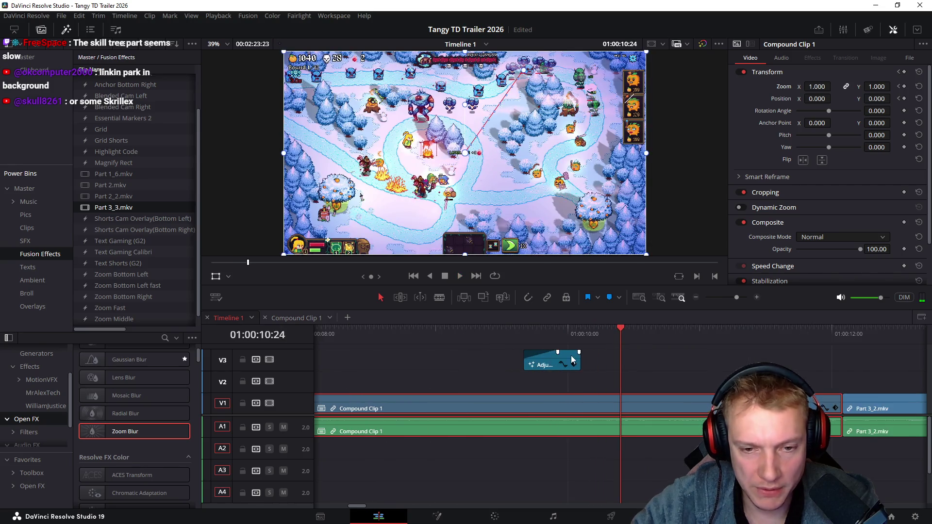
- Shorten the V3 zoom-blur adjustment clip by 15 frames and place it over the 01:00:09:58 zoom-out
click(480, 334)
drag(480, 334, 516, 335)
click(527, 353)
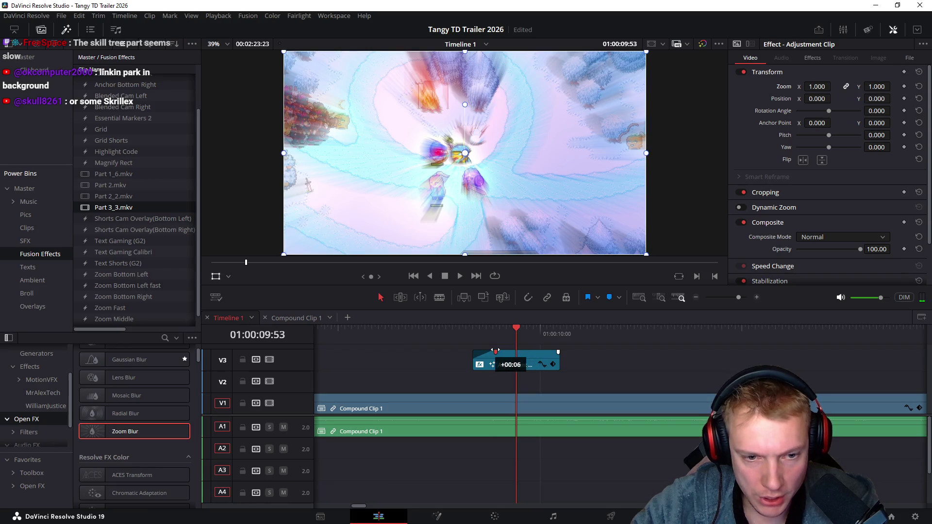
mouse_move(552, 358)
mouse_down()
mouse_move(502, 358)
mouse_move(583, 365)
mouse_up()
drag(488, 334, 533, 337)
drag(573, 368, 540, 368)
scroll(558, 370, up, 3)
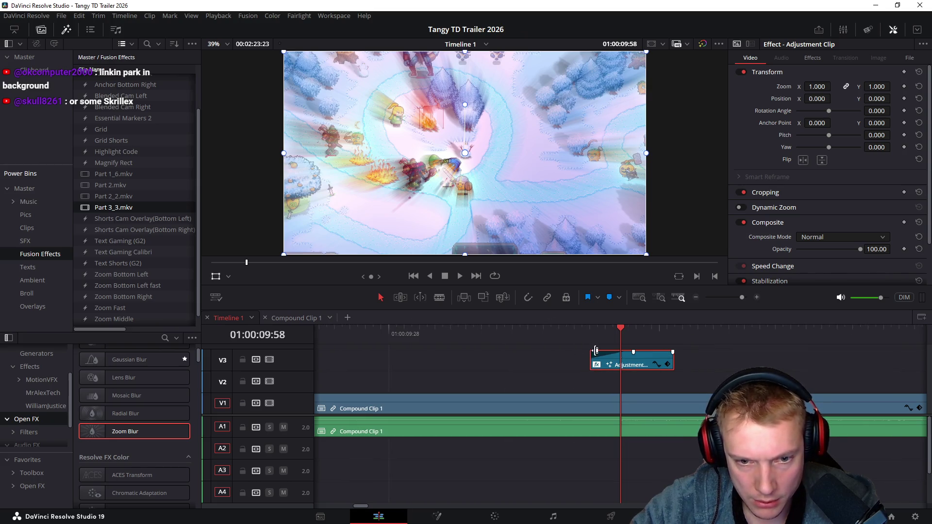
scroll(537, 354, down, 2)
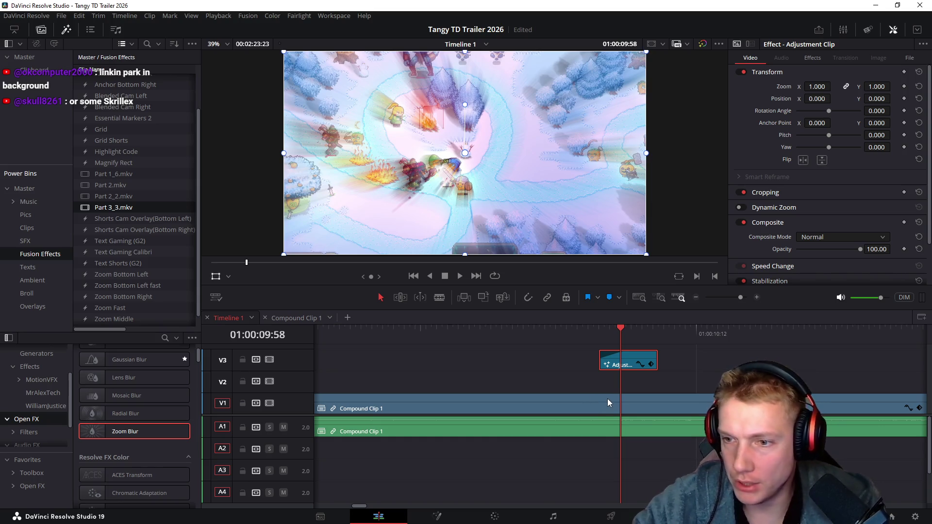
scroll(586, 377, up, 2)
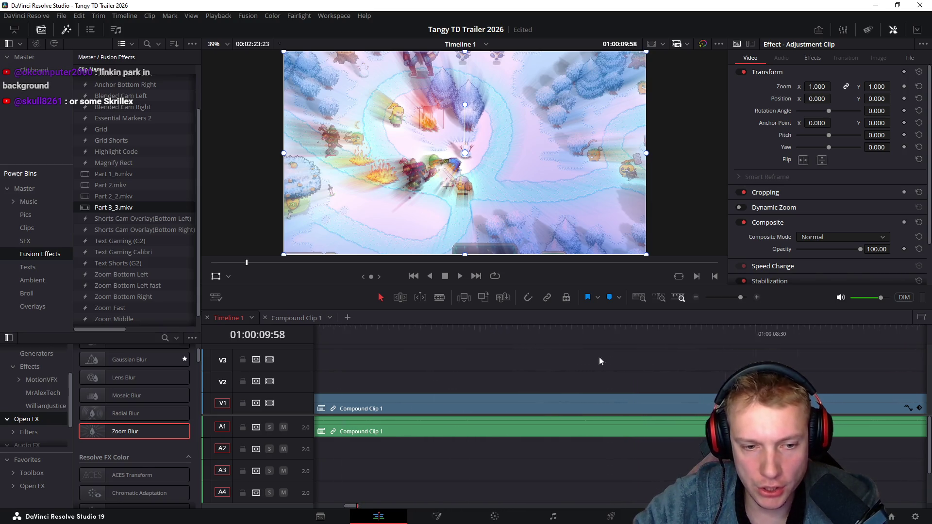
- Set both Compound Clip 1 clips to 130% speed, then switch to the browser article
drag(515, 367, 549, 473)
key(r)
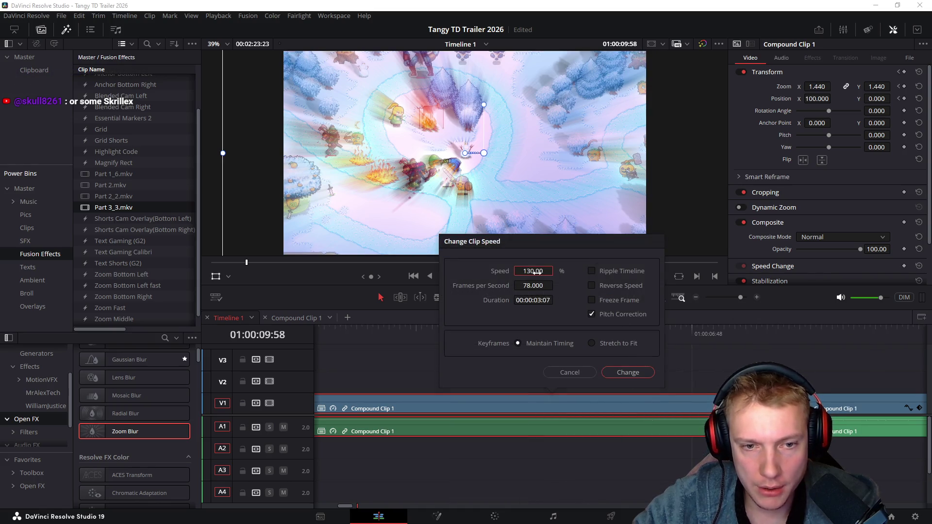
key(Return)
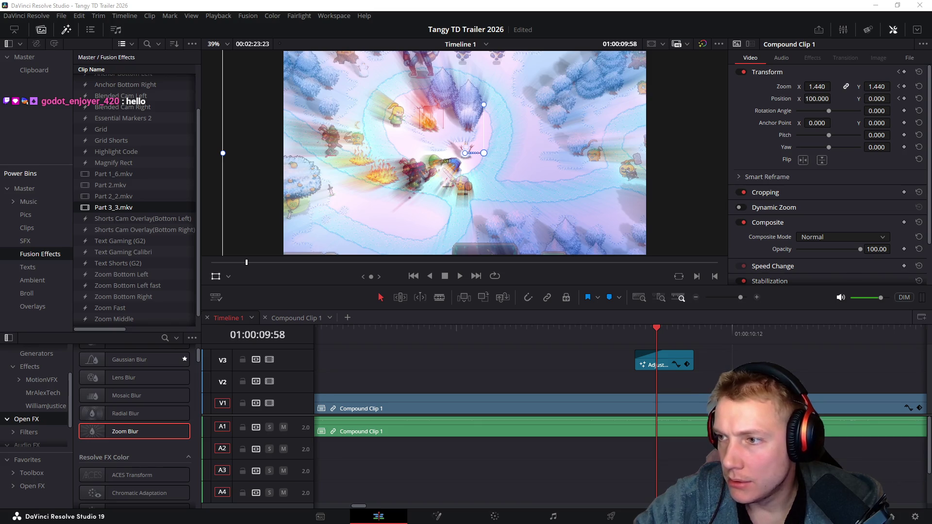
key(alt+Tab)
scroll(509, 228, down, 20)
scroll(609, 207, down, 20)
scroll(645, 216, down, 20)
scroll(646, 294, down, 4)
scroll(651, 283, up, 3)
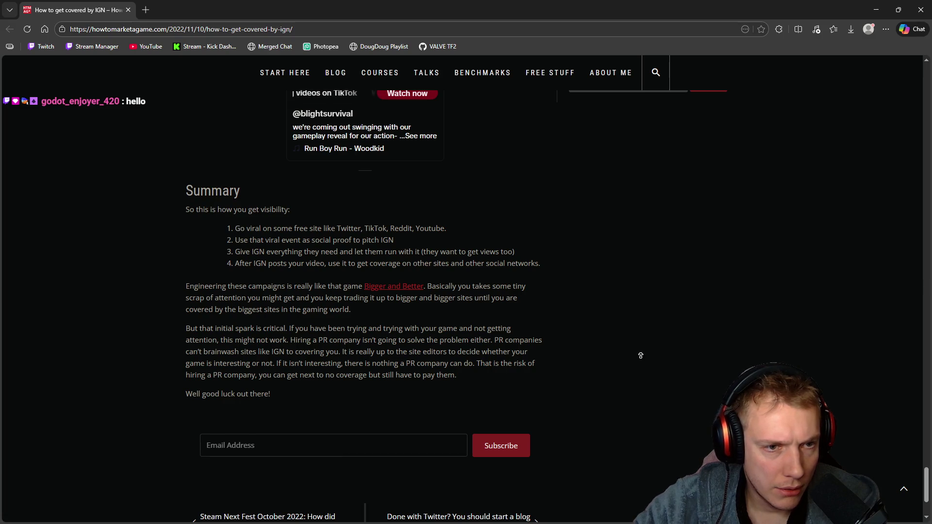
scroll(587, 173, up, 20)
scroll(579, 208, down, 8)
scroll(607, 275, down, 6)
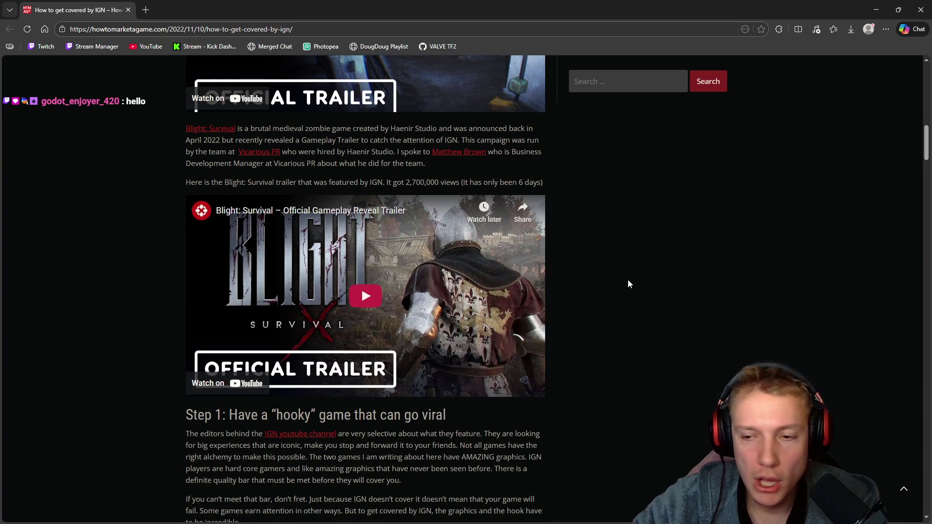
scroll(623, 282, up, 8)
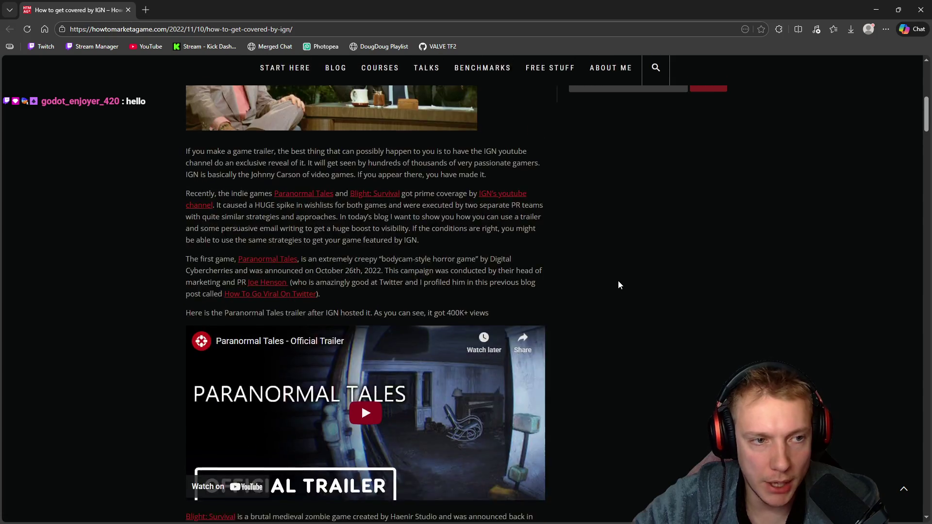
scroll(618, 281, up, 6)
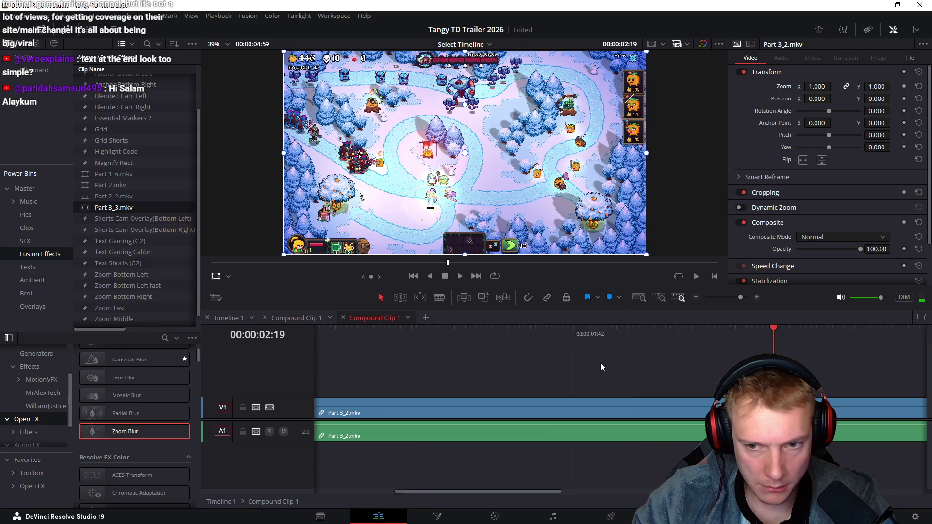
- Split Part 3_2.mkv at about 02:36 and return the playhead there
drag(634, 340, 759, 334)
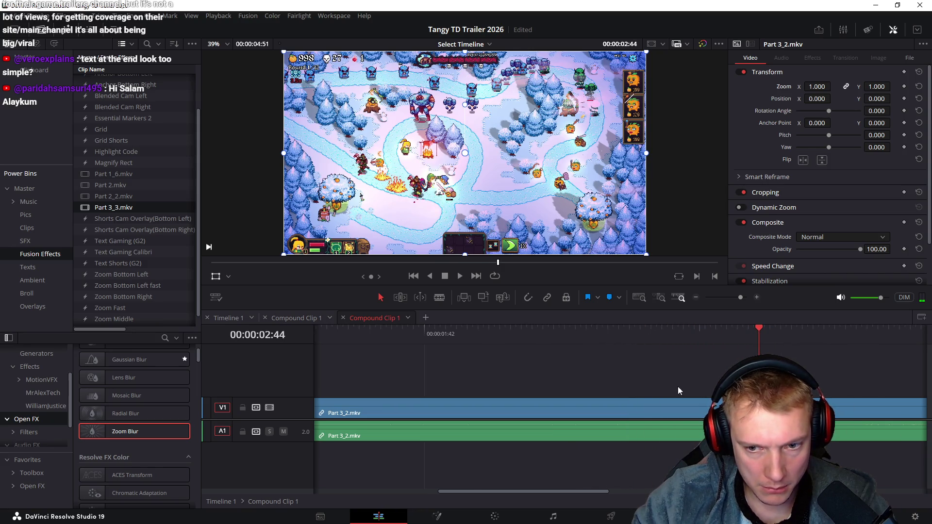
key(ctrl+b)
mouse_move(692, 338)
mouse_down()
mouse_move(660, 339)
mouse_move(687, 337)
mouse_move(665, 345)
mouse_up()
- Nest the left Part 3_2.mkv piece as Compound Clip 1, speed it to 140%, then scrub through it
mouse_move(539, 365)
mouse_down()
mouse_move(565, 458)
mouse_move(543, 427)
mouse_up()
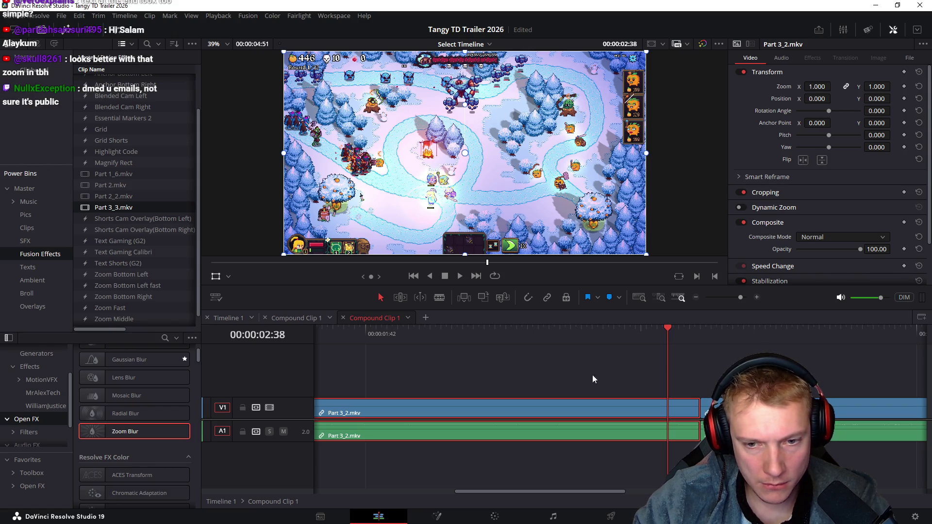
right_click(558, 410)
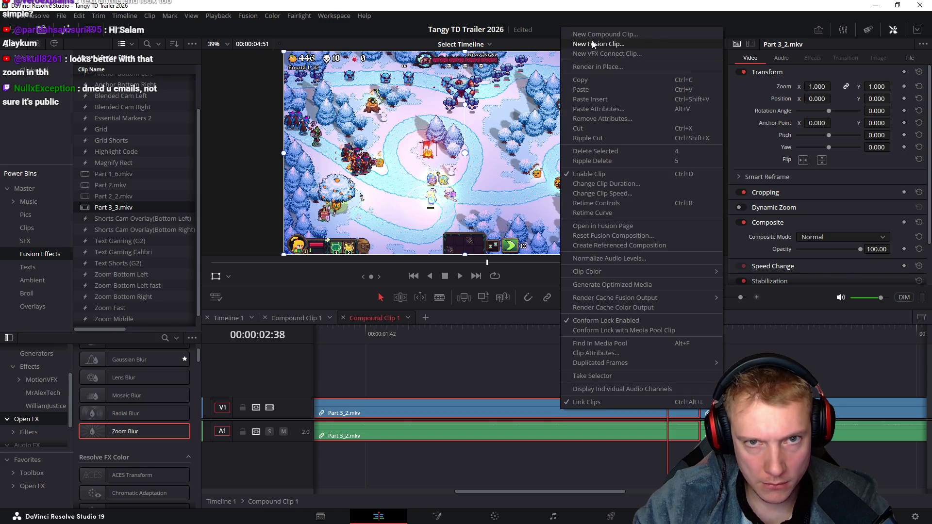
click(598, 34)
click(543, 291)
text(r)
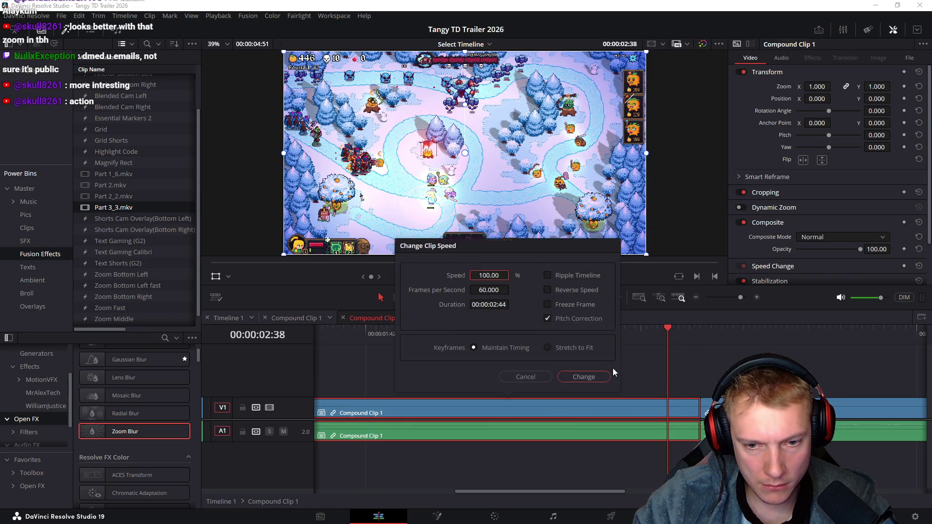
text(140)
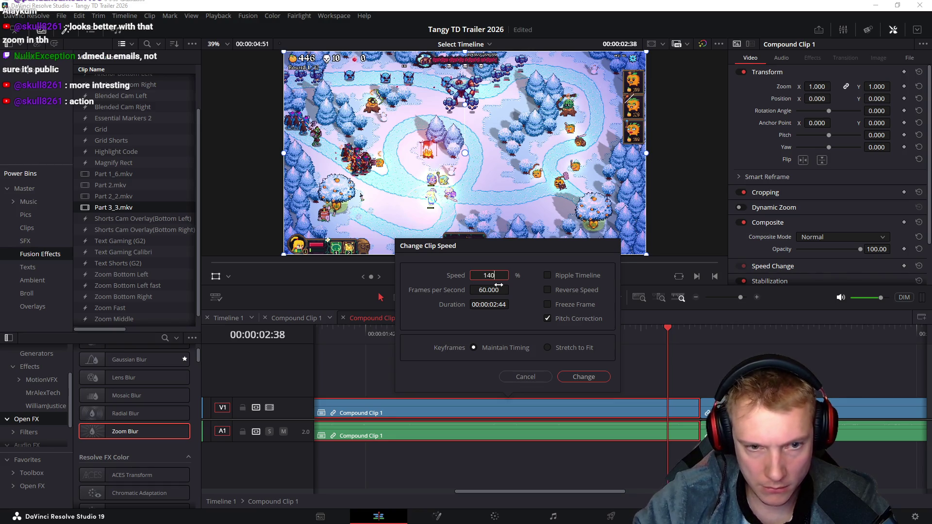
key(Return)
scroll(387, 370, up, 5)
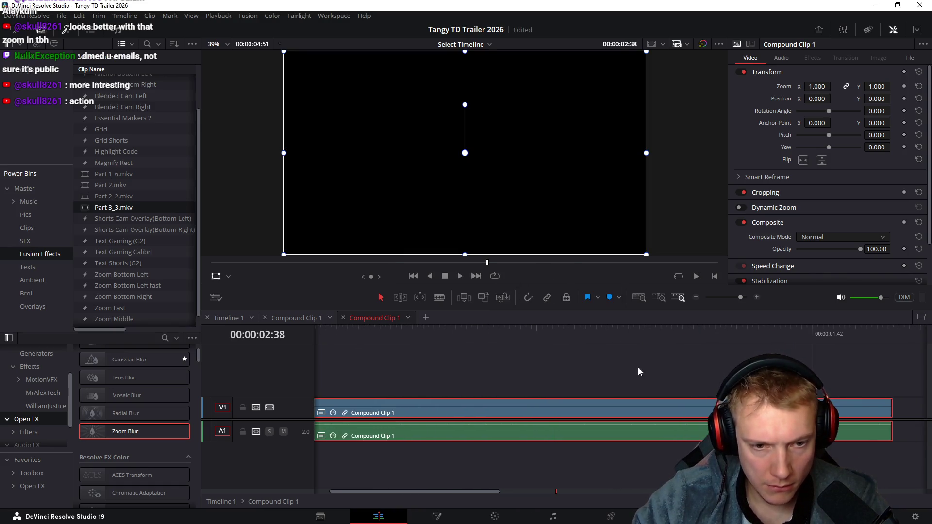
mouse_move(357, 333)
mouse_down()
mouse_move(502, 362)
mouse_move(702, 376)
mouse_move(804, 369)
mouse_up()
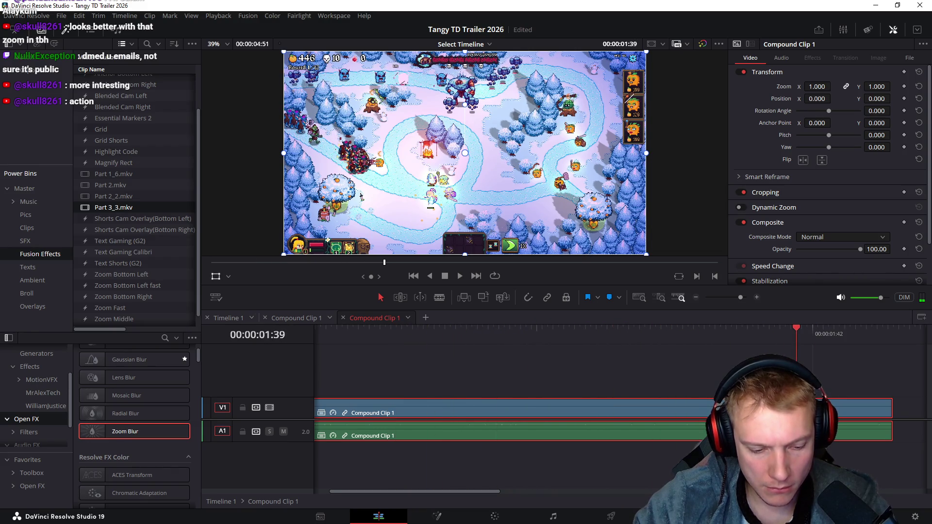
scroll(629, 373, right, 5)
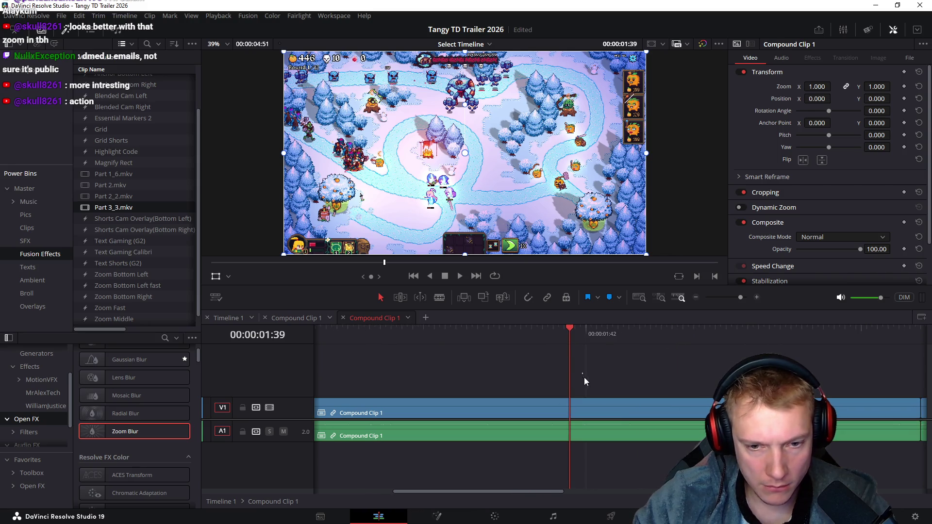
- Undo back to the original Part 3_2.mkv clip and scrub through its footage
key(ctrl+r)
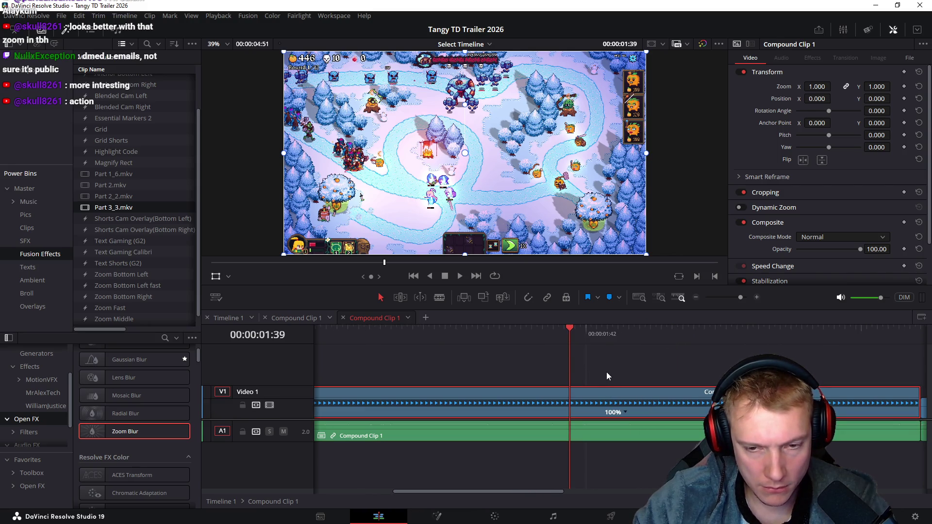
scroll(645, 371, right, 2)
click(541, 365)
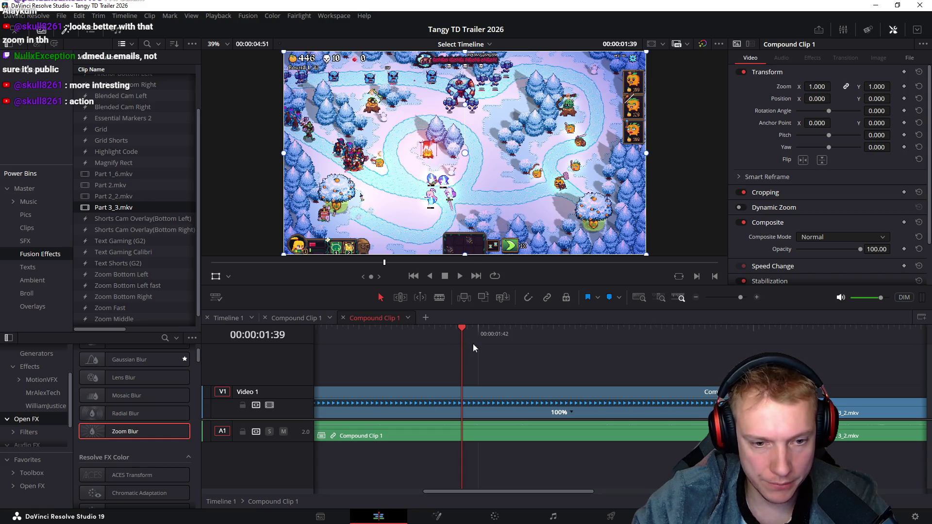
key(ctrl+z)
drag(385, 340, 526, 362)
- Nest the Part 3_2.mkv video and audio as Compound Clip 1 and set 150% speed
drag(505, 448, 459, 386)
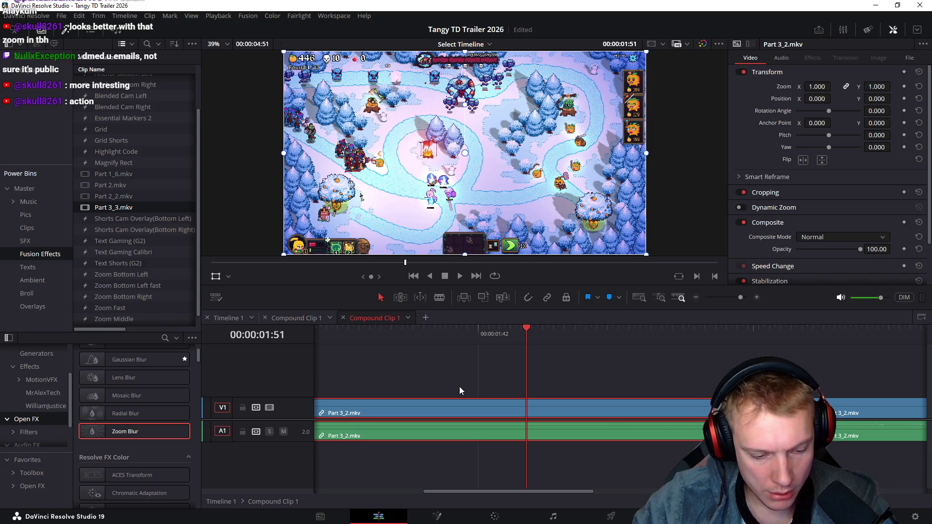
key(ctrl+shift+z)
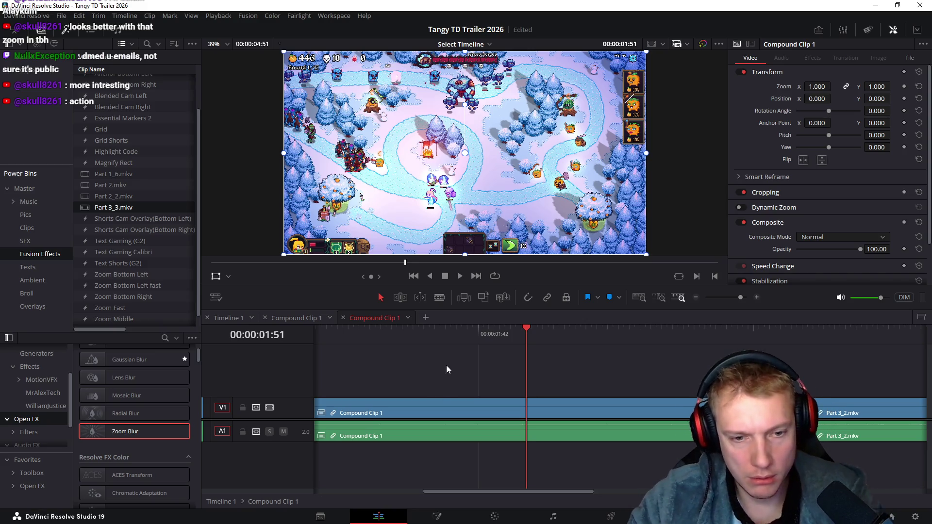
click(546, 429)
text(r150)
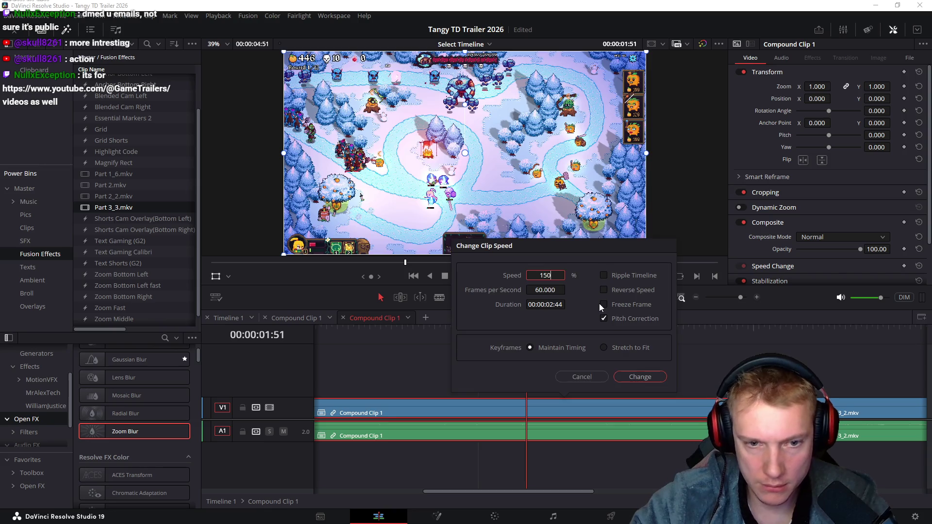
key(Return)
- Play the sped-up compound clip back from the timeline start
key(Home)
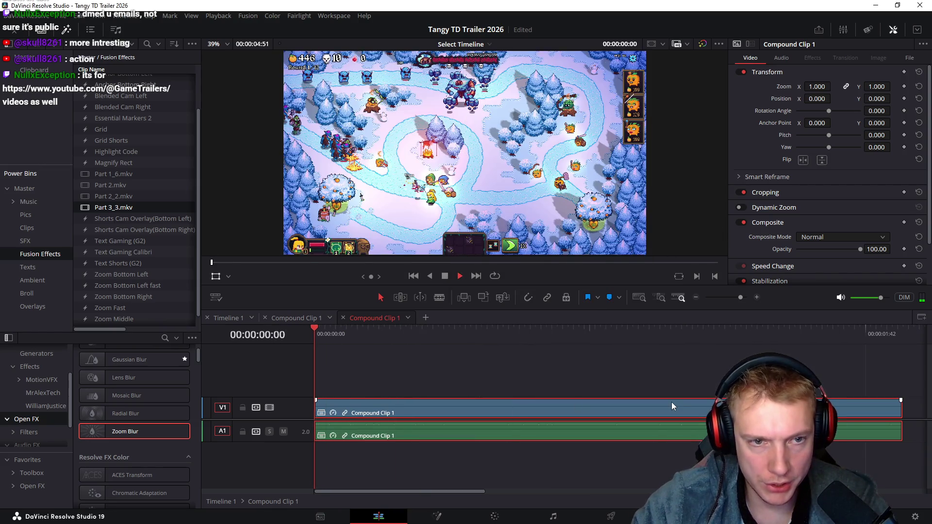
key(space)
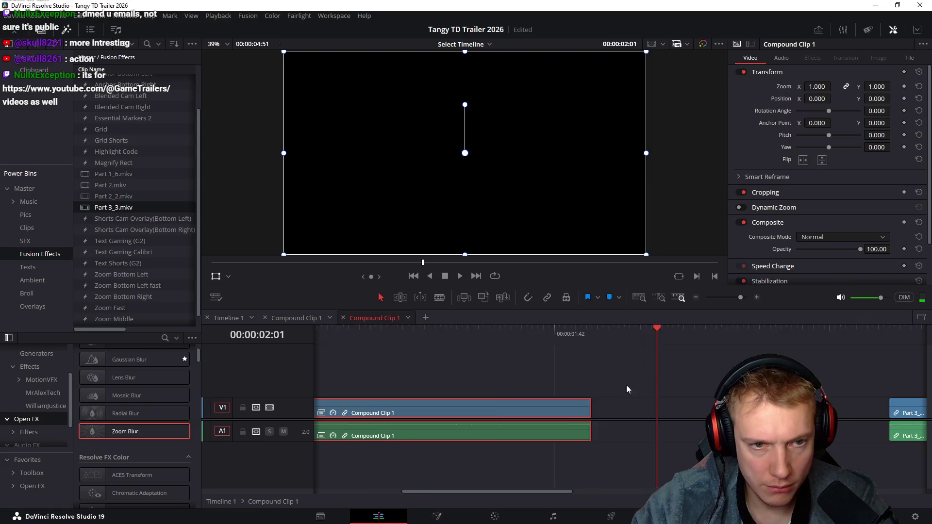
scroll(631, 385, right, 2)
mouse_move(842, 410)
mouse_down()
mouse_move(622, 397)
mouse_move(542, 408)
mouse_up()
- Butt Part 3_2.mkv against Compound Clip 1, then close the compound clip tabs to reach Timeline 1
mouse_move(406, 333)
mouse_down()
mouse_move(515, 343)
mouse_move(500, 340)
mouse_move(552, 335)
mouse_up()
click(612, 363)
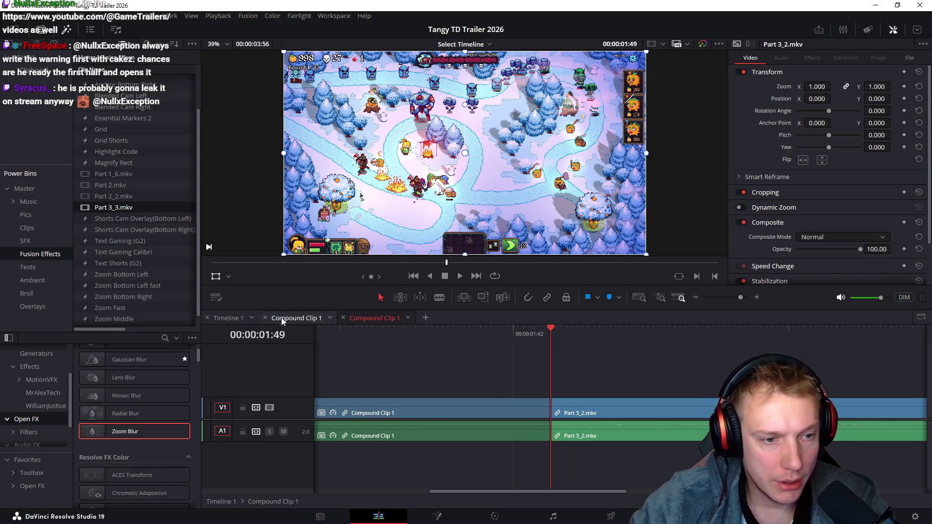
click(296, 318)
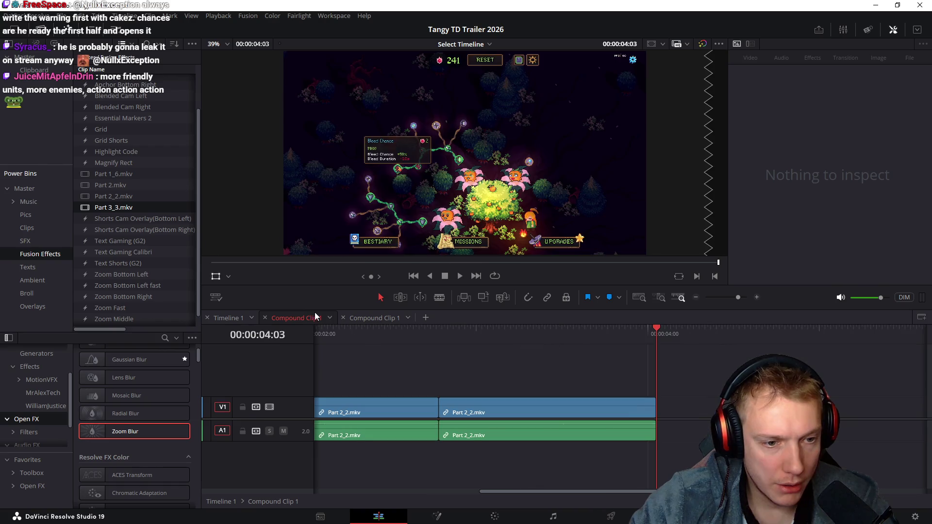
click(265, 317)
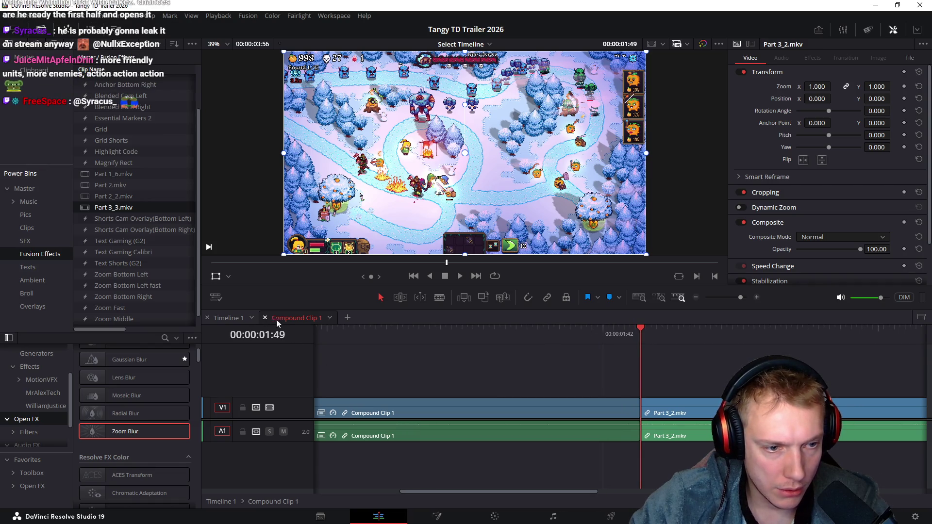
click(265, 318)
- Shift both punch-in zoom keyframes on Compound Clip 1 earlier, near 01:00:08:56
mouse_move(432, 331)
mouse_down()
mouse_move(459, 333)
mouse_move(414, 334)
mouse_up()
scroll(485, 333, left, 3)
mouse_move(485, 333)
mouse_down()
mouse_move(423, 331)
mouse_move(459, 333)
mouse_up()
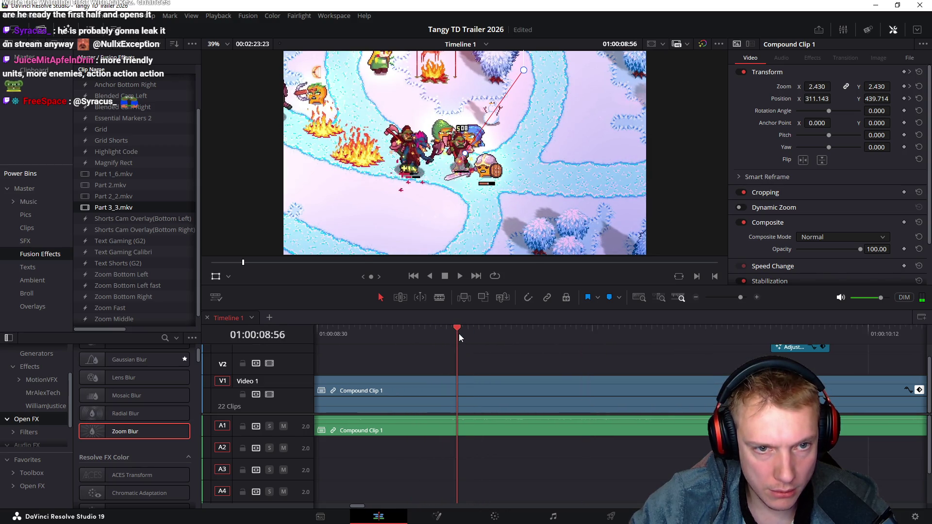
drag(527, 411, 441, 410)
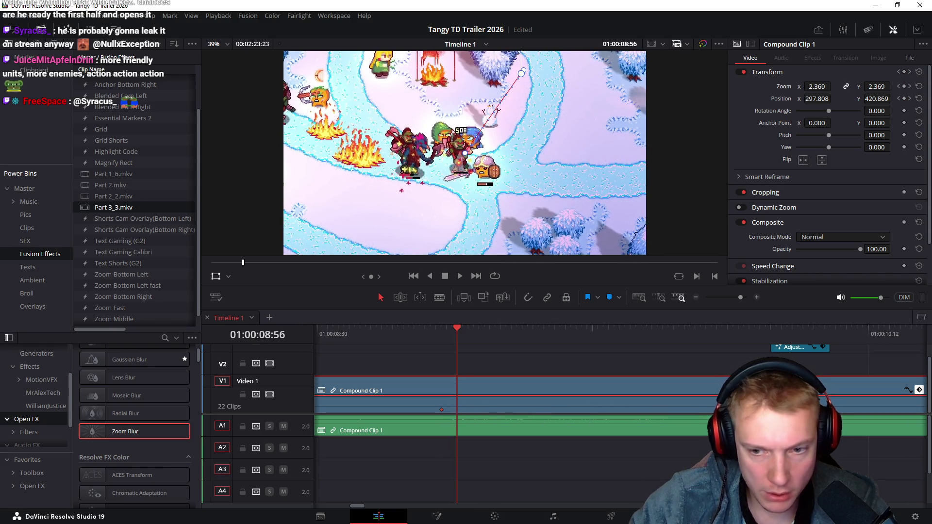
drag(602, 410, 474, 410)
- Move the V2 zoom-blur adjustment clip to the zoom start and preview from 01:00:08:46
mouse_move(786, 350)
mouse_down()
mouse_move(462, 358)
mouse_move(447, 374)
mouse_move(478, 374)
mouse_up()
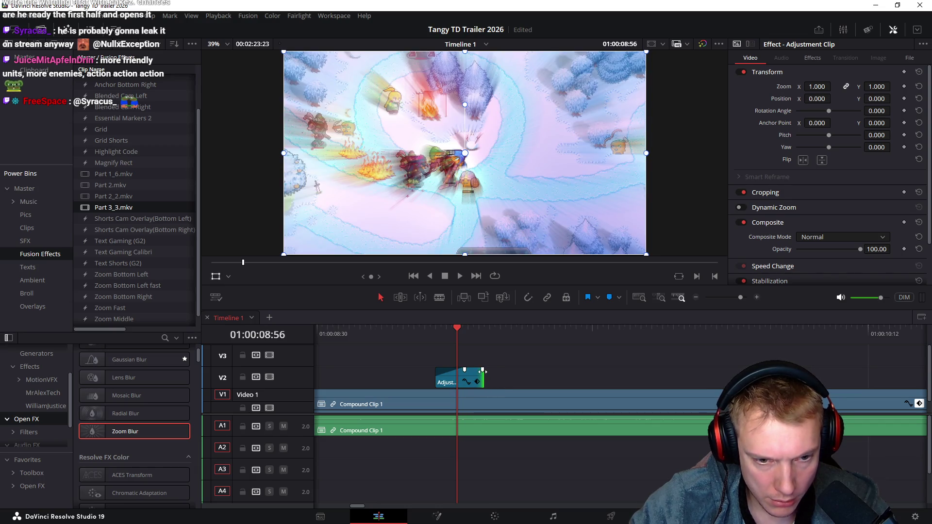
mouse_move(416, 333)
mouse_down()
mouse_move(406, 335)
mouse_move(474, 332)
mouse_move(424, 342)
mouse_move(537, 366)
mouse_move(453, 360)
mouse_move(397, 336)
mouse_up()
key(space)
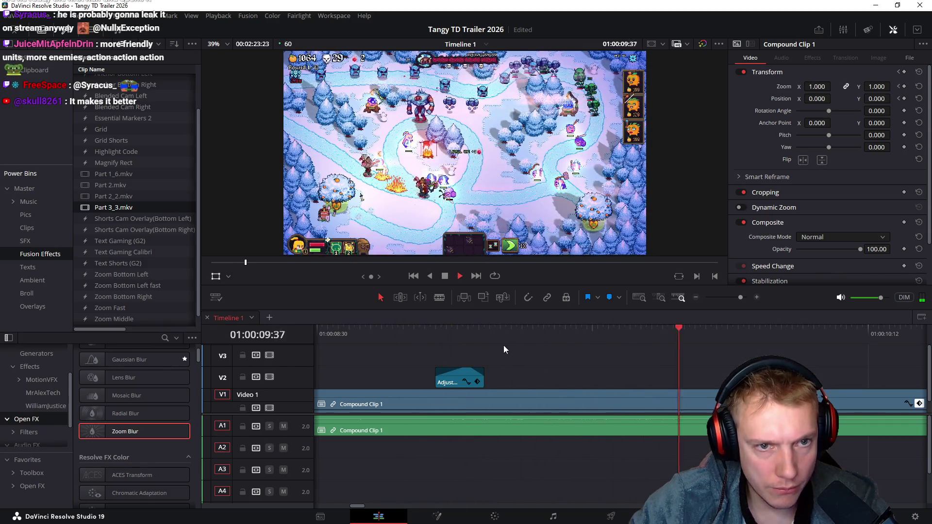
- Lengthen the zoom-blur adjustment clip and replay the zoom from 01:00:08:40 to check timing
click(403, 333)
click(486, 375)
drag(487, 375, 505, 375)
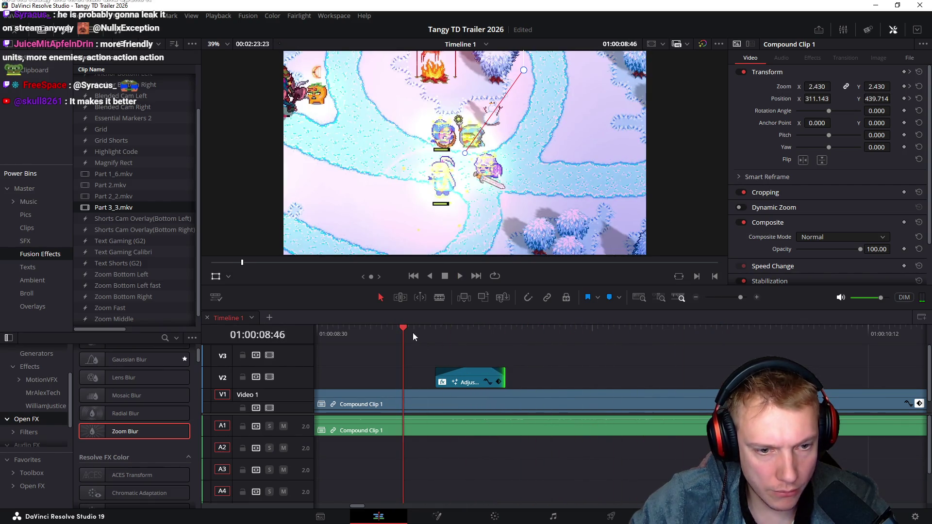
key(space)
click(381, 333)
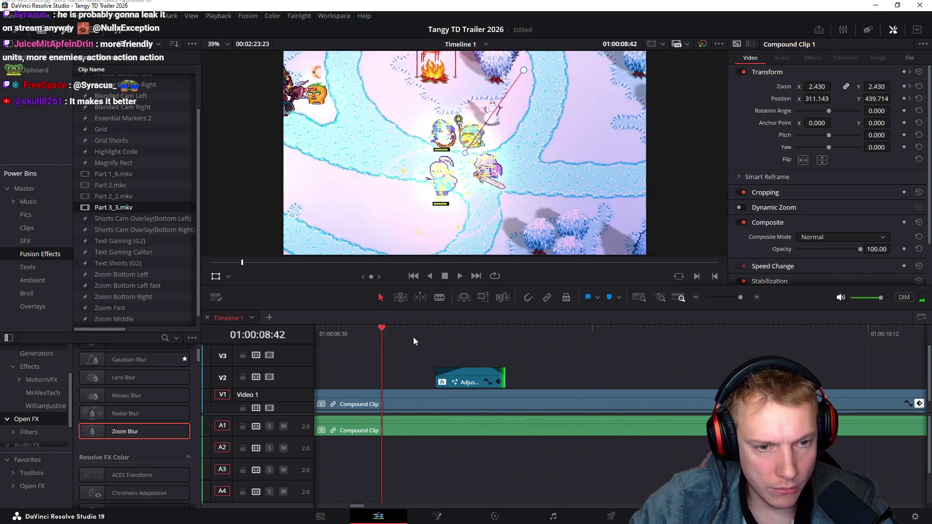
click(370, 333)
key(space)
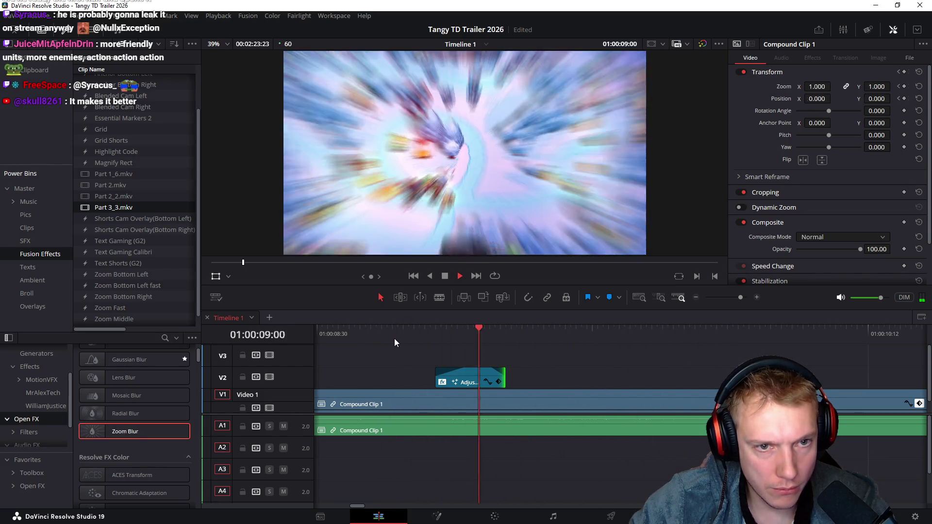
- Add a Zoom keyframe in the Inspector at 01:00:07:06
click(571, 333)
click(557, 335)
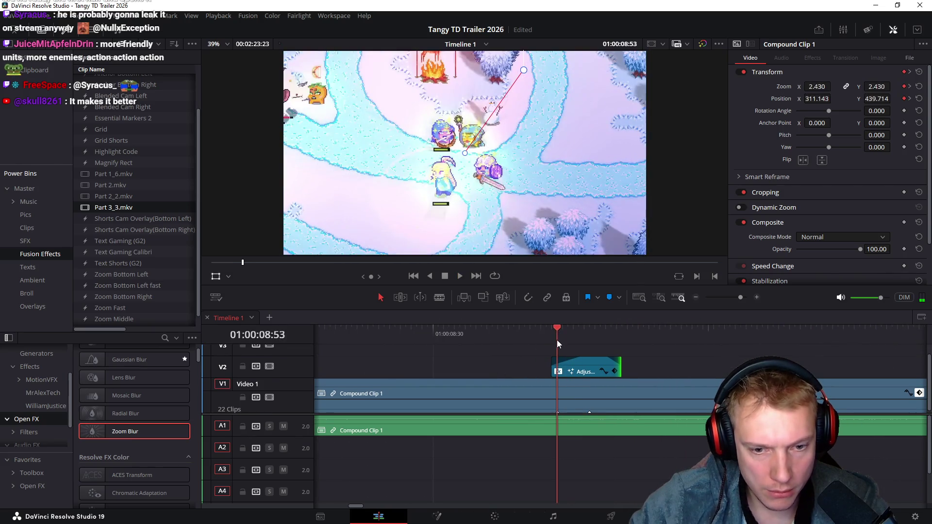
click(580, 370)
scroll(610, 357, left, 5)
scroll(519, 369, left, 3)
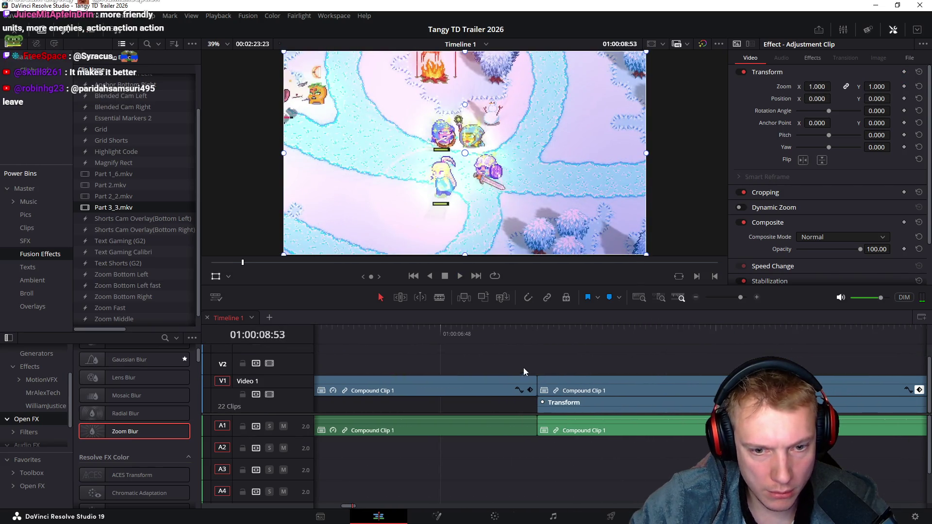
click(538, 333)
scroll(503, 349, right, 2)
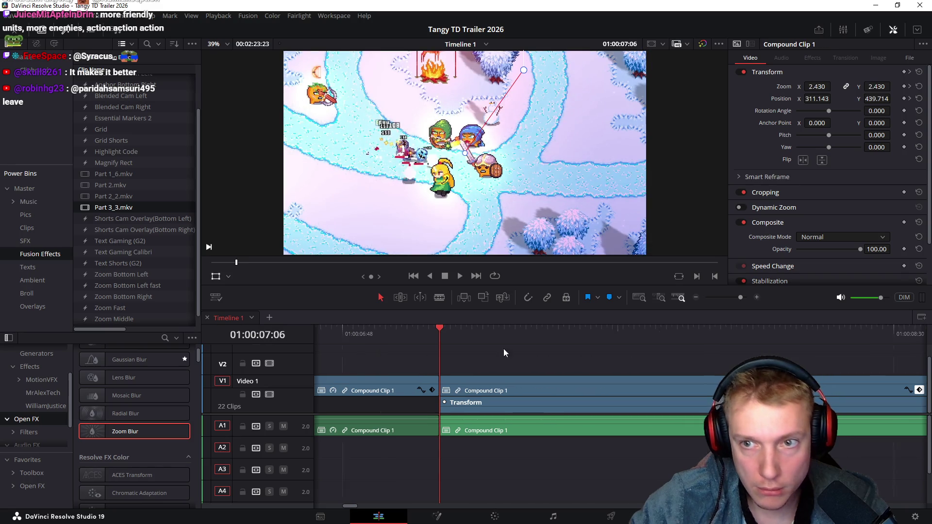
click(904, 86)
scroll(519, 342, right, 8)
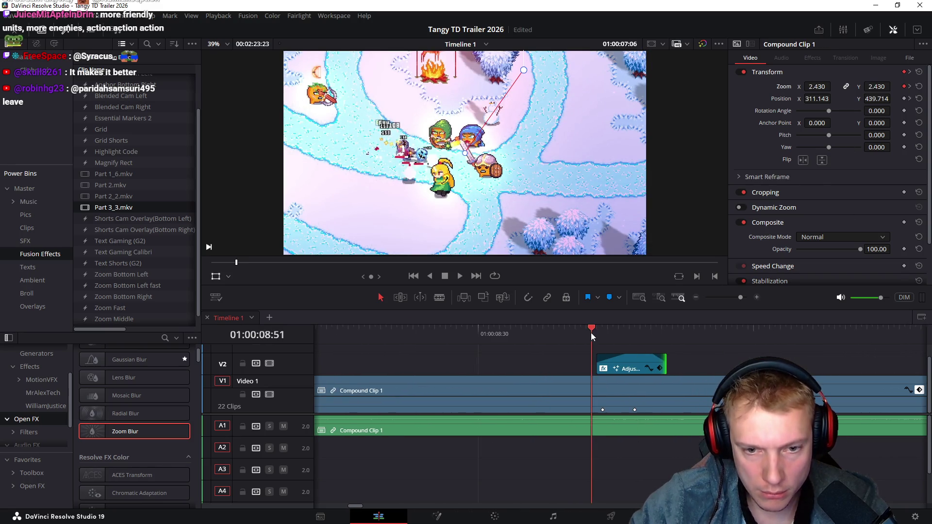
- Lower Compound Clip 1's zoom at the blur point to 2.300
drag(591, 335, 601, 331)
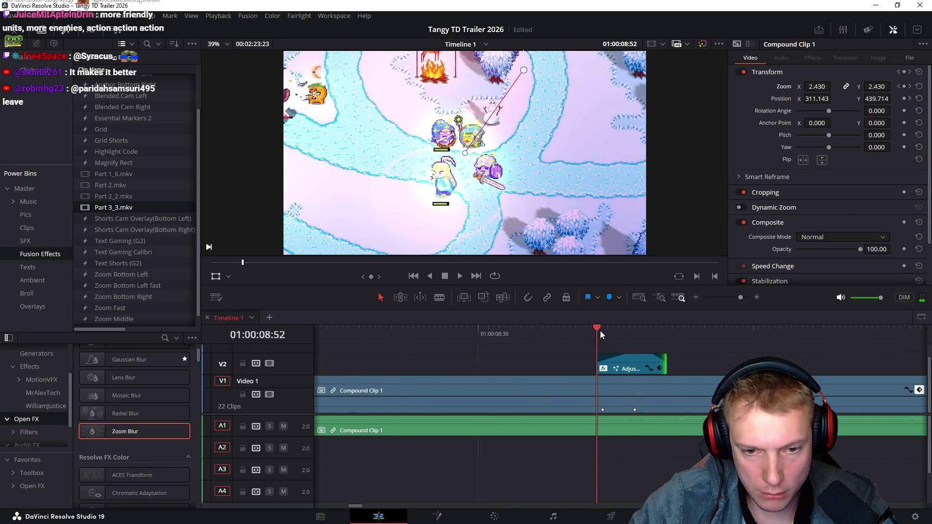
click(602, 411)
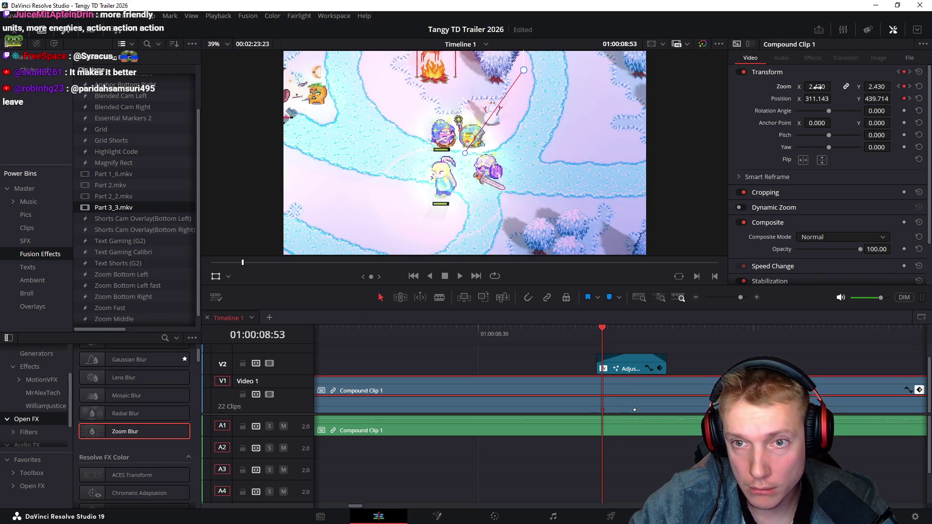
mouse_move(817, 87)
mouse_down()
mouse_move(804, 86)
mouse_move(817, 88)
mouse_up()
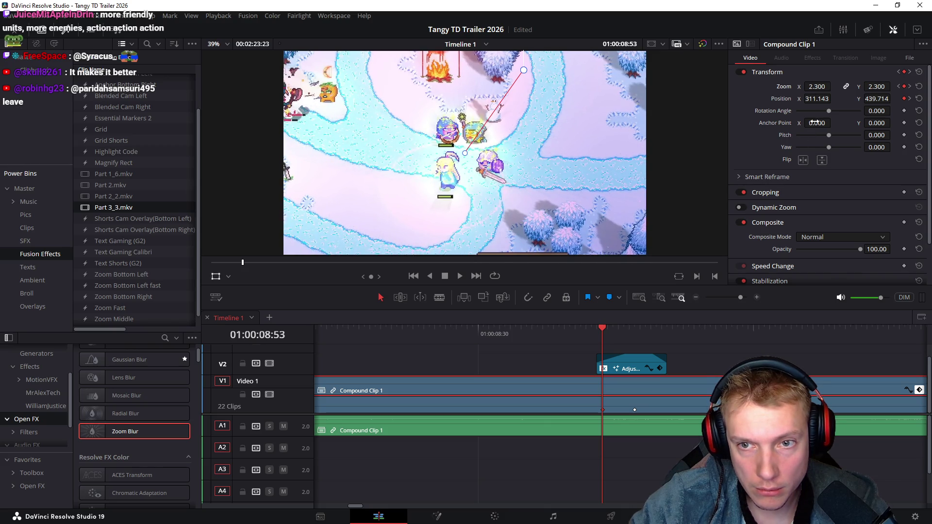